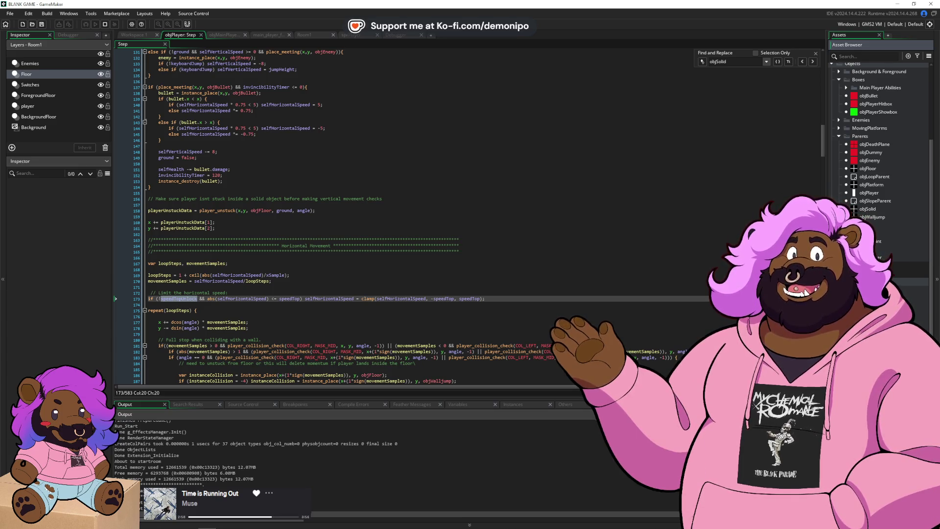
- Create a new sprite asset named sprDashPanel
scroll(879, 171, down, 1)
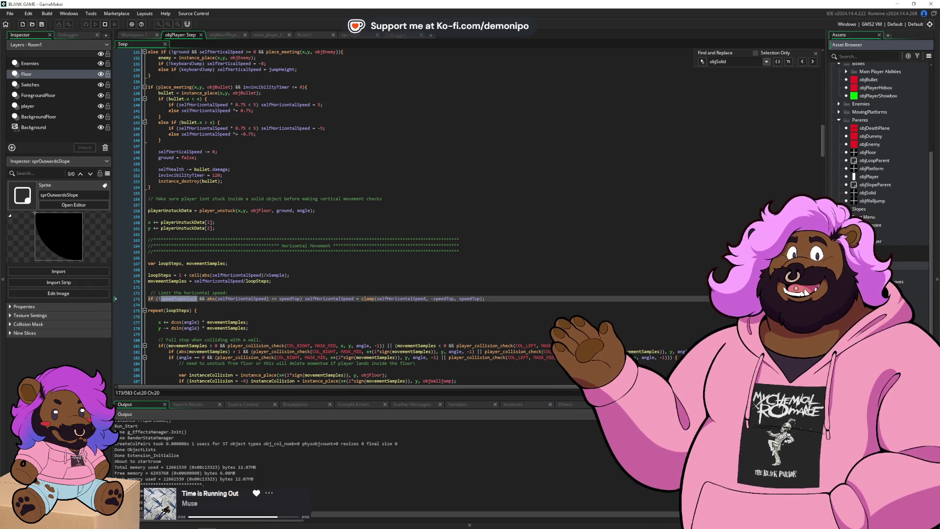
key(alt+s)
text(sprDashPanel)
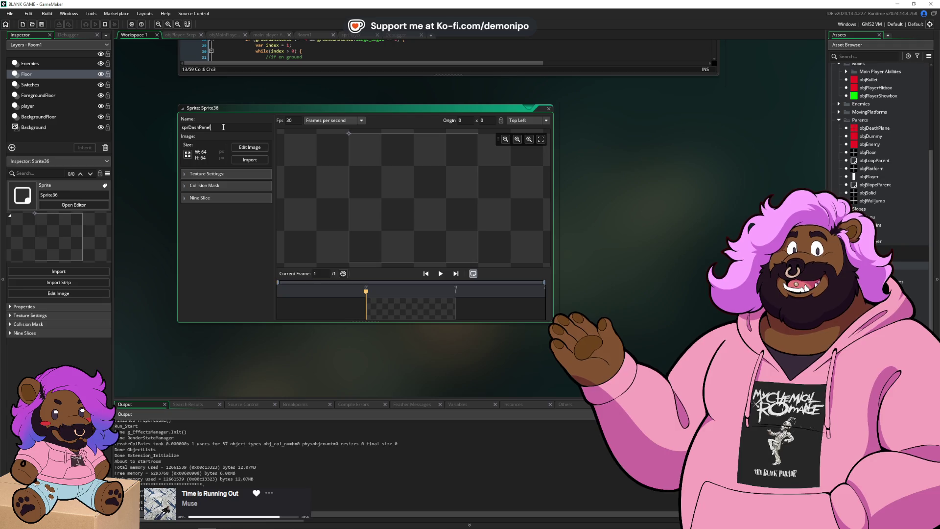
key(Return)
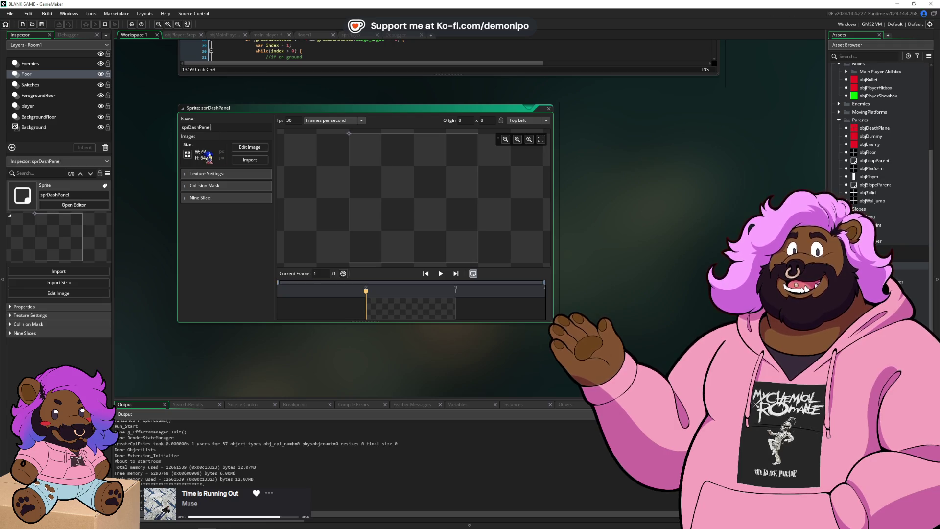
- Resize sprDashPanel to 200×200 and open its image in the sprite editor
click(188, 155)
text(50)
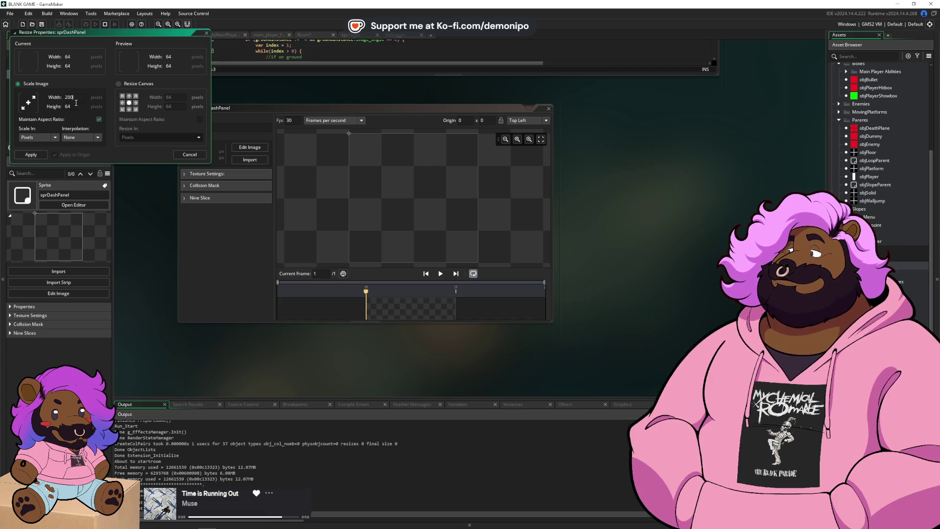
key(Return)
click(239, 153)
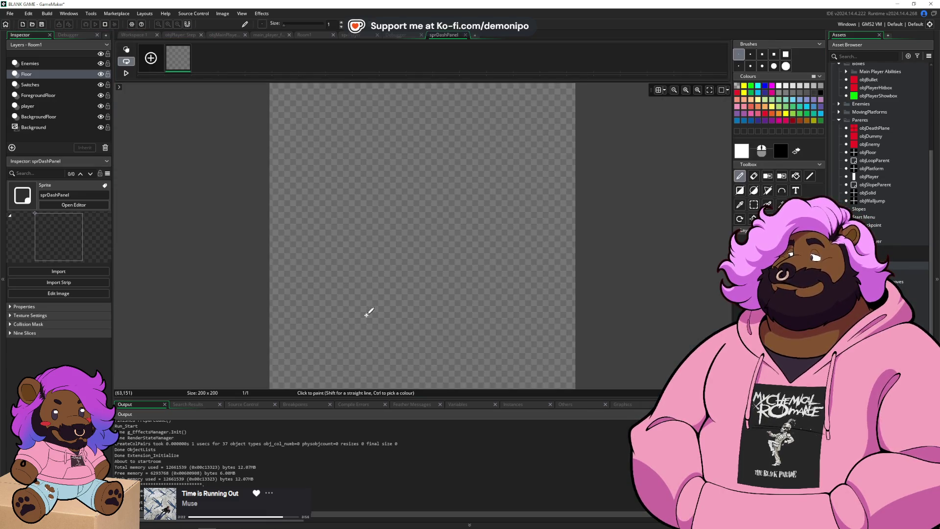
key(super+Tab)
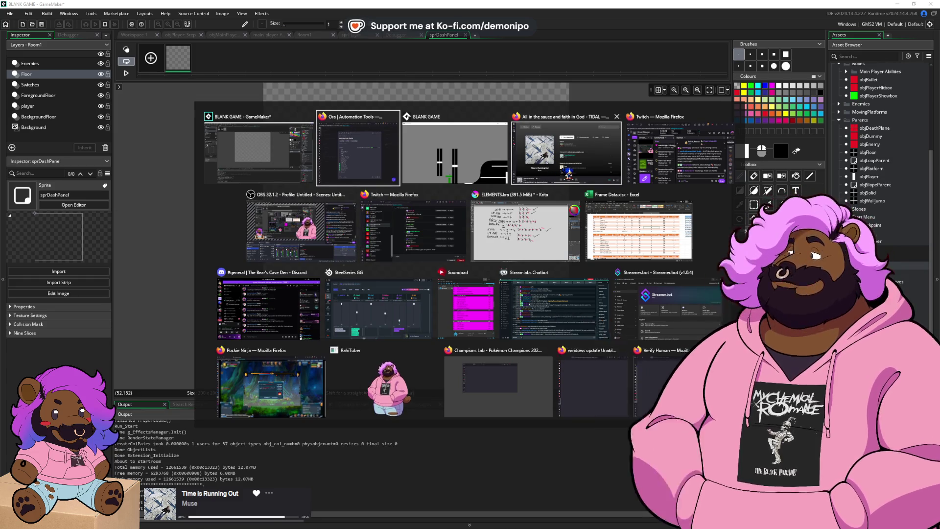
- Switch to the browser's Spriters Resource tab and open the Sonic Advance sprite page
click(360, 154)
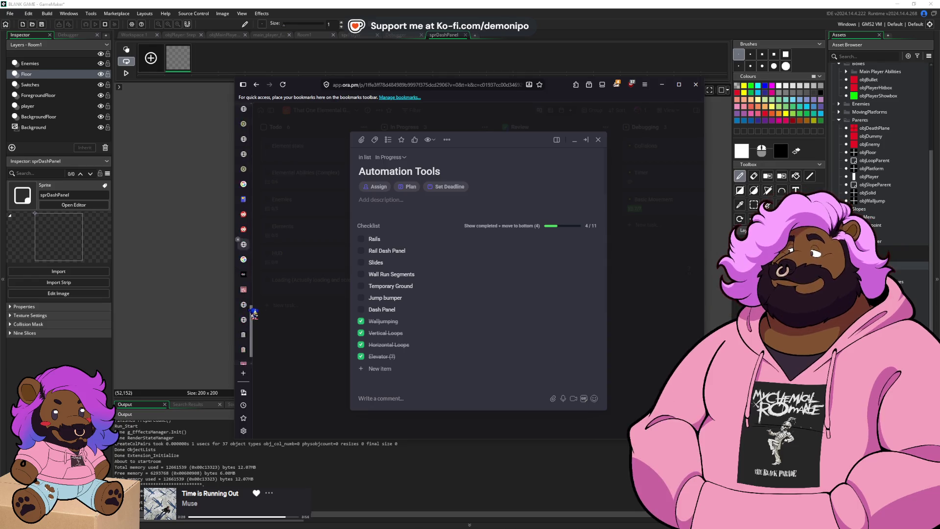
click(243, 358)
click(243, 342)
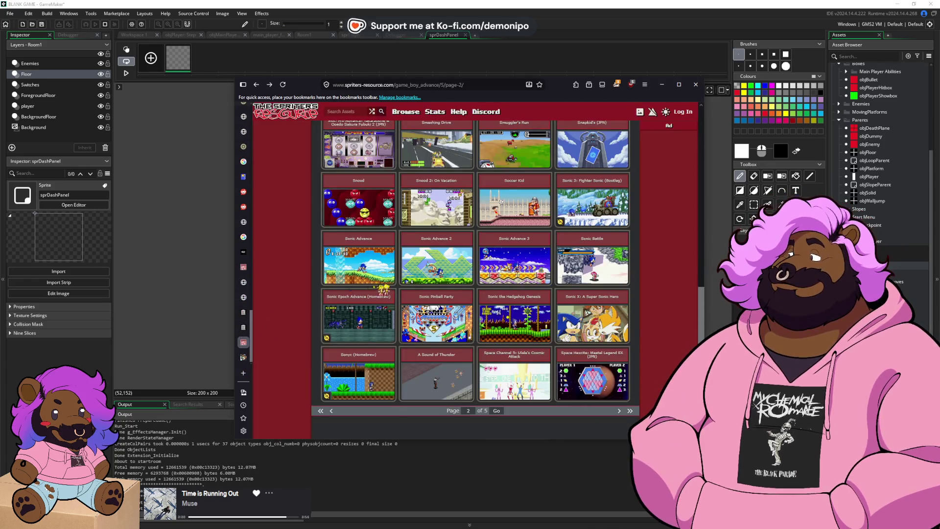
click(359, 264)
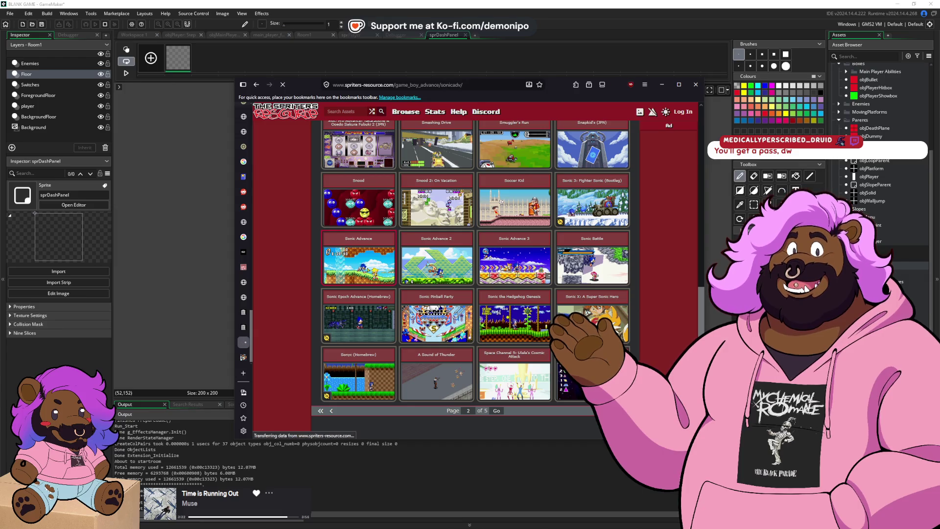
- Scroll down to the Miscellaneous section and open the Springs sprite sheet
scroll(397, 279, down, 5)
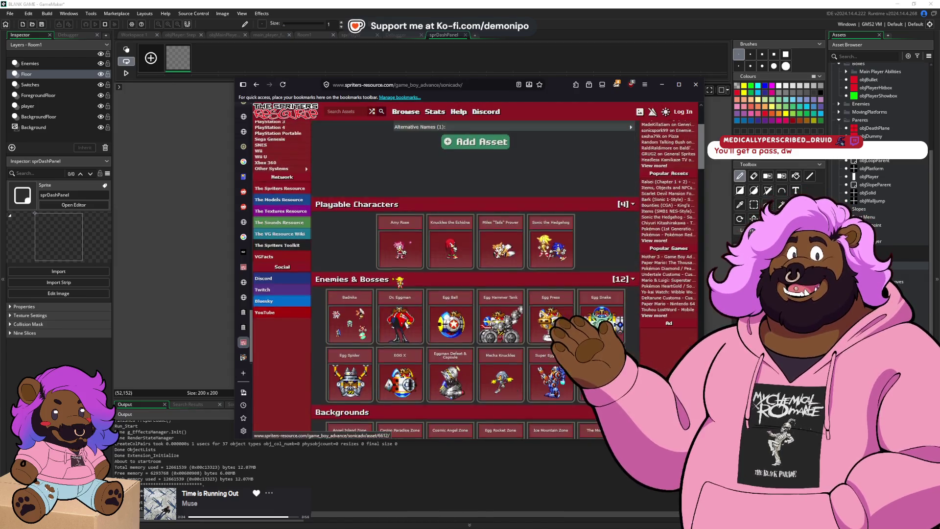
scroll(398, 283, down, 4)
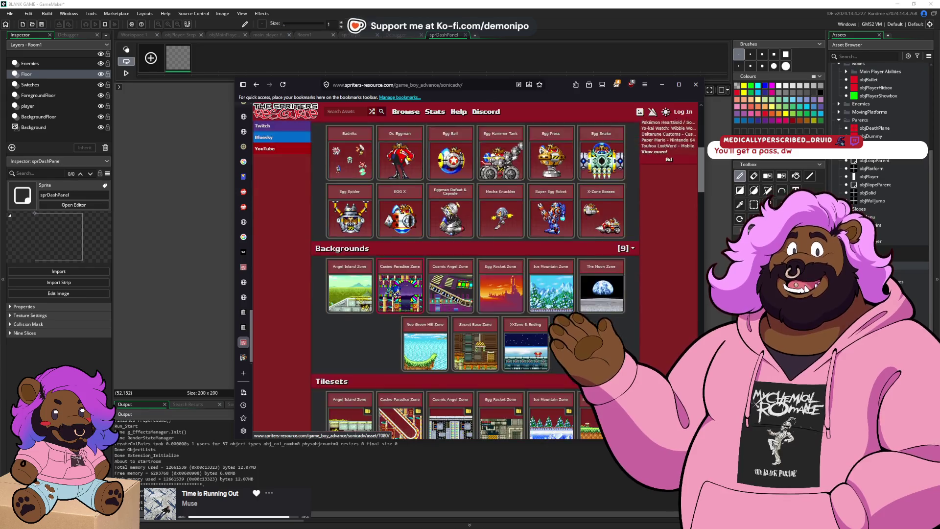
scroll(398, 283, down, 5)
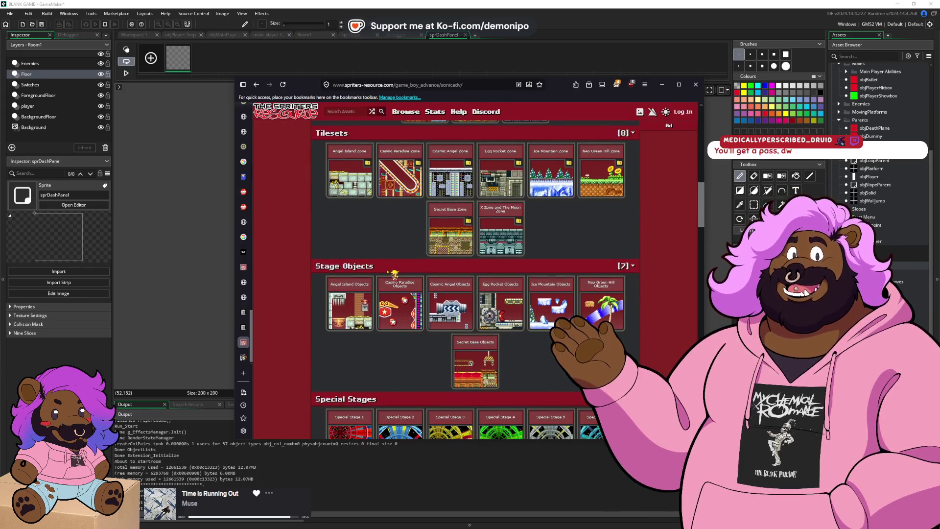
scroll(393, 276, down, 4)
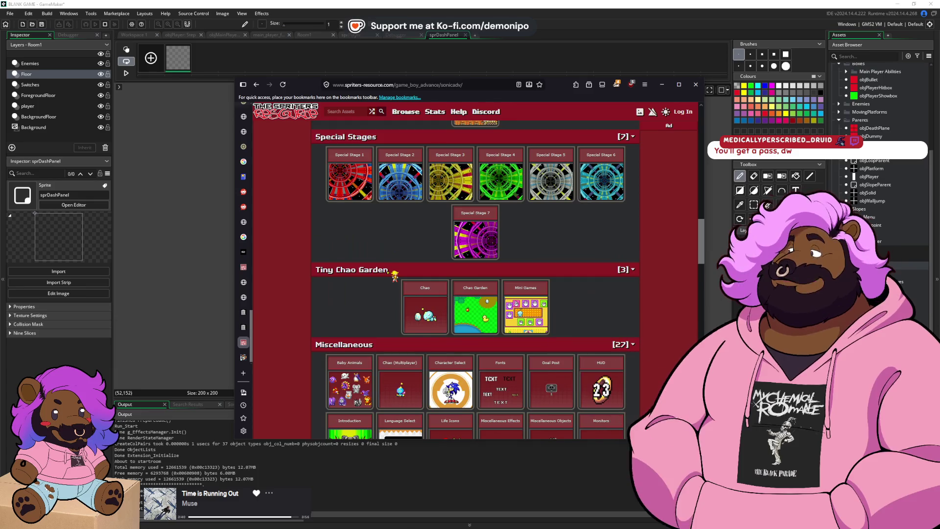
scroll(393, 276, down, 2)
scroll(393, 276, down, 1)
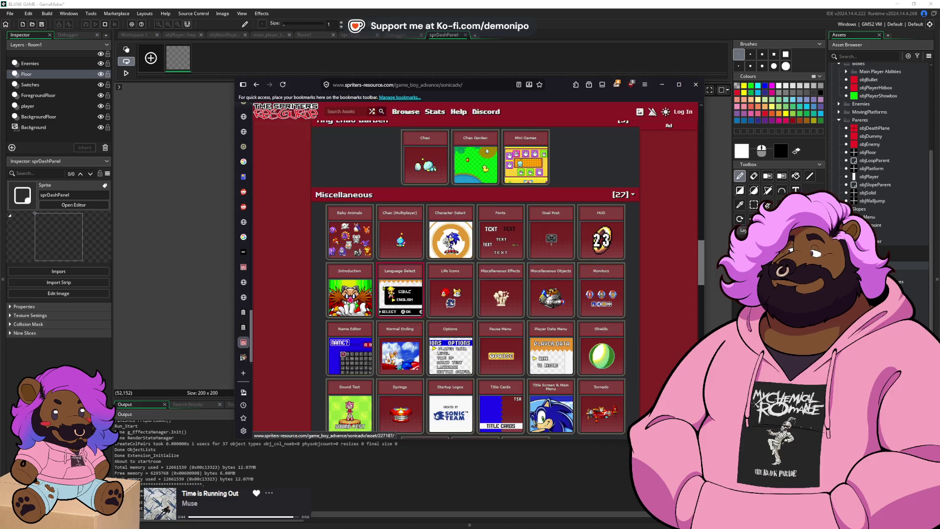
scroll(393, 275, down, 2)
click(382, 330)
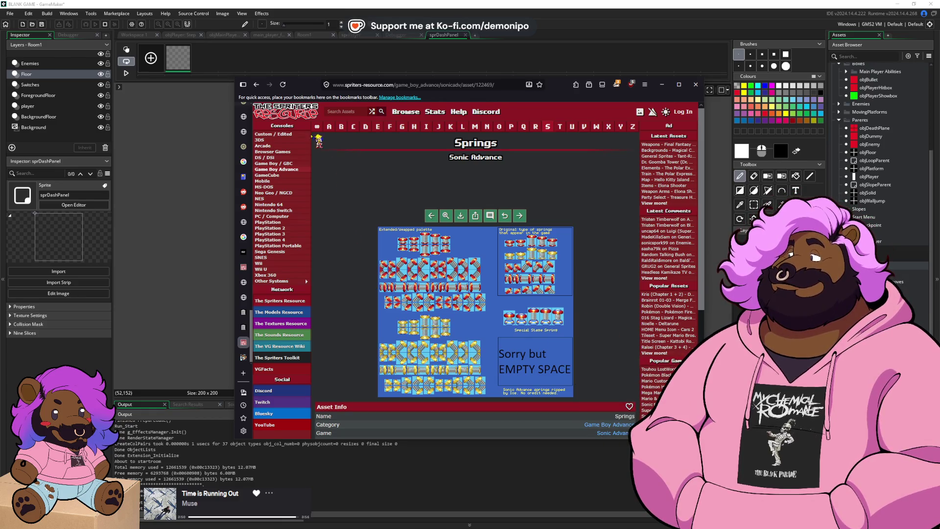
- Return to the Sonic Advance page and scroll through its sheet listing
click(257, 85)
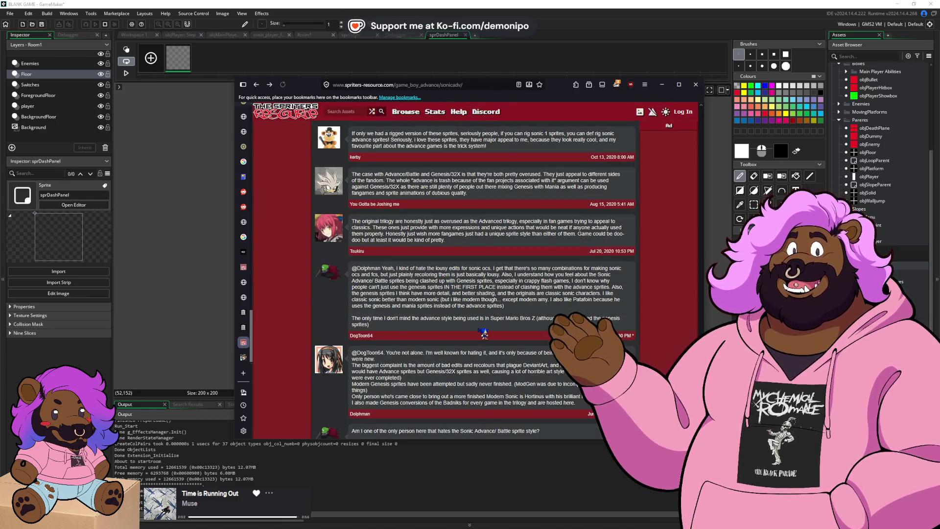
scroll(471, 322, up, 2)
scroll(471, 321, up, 20)
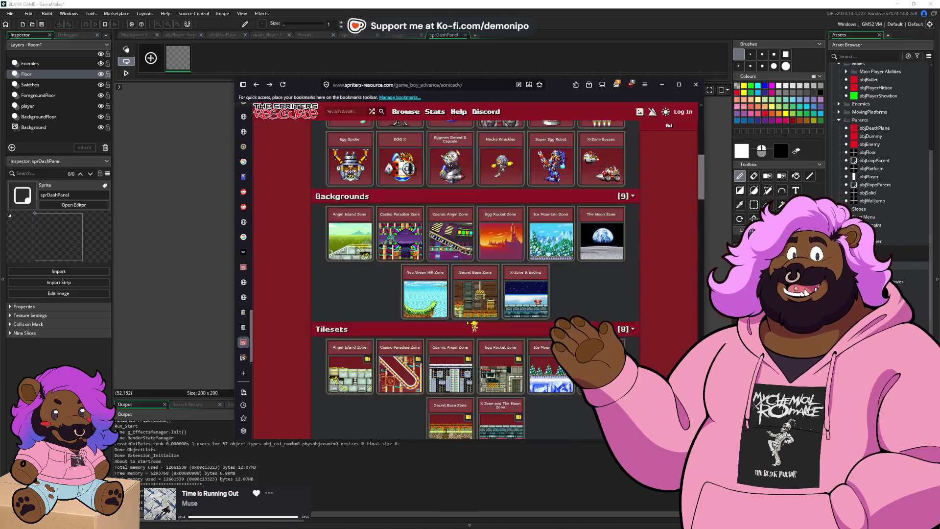
scroll(472, 325, down, 7)
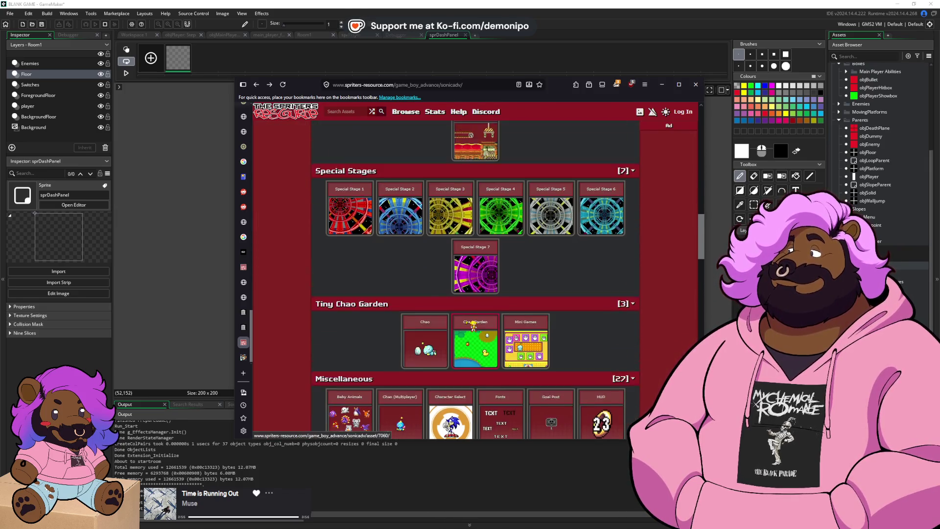
scroll(472, 325, down, 2)
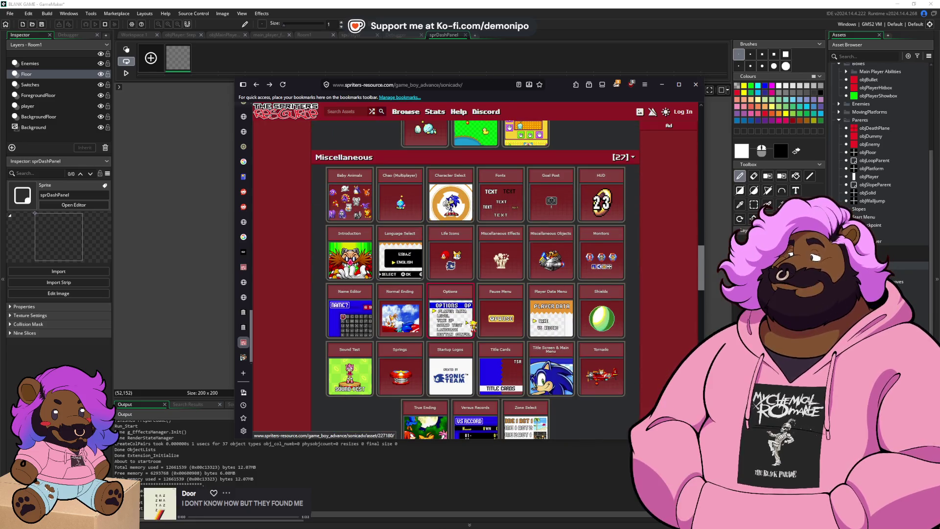
scroll(472, 325, down, 1)
scroll(472, 326, down, 1)
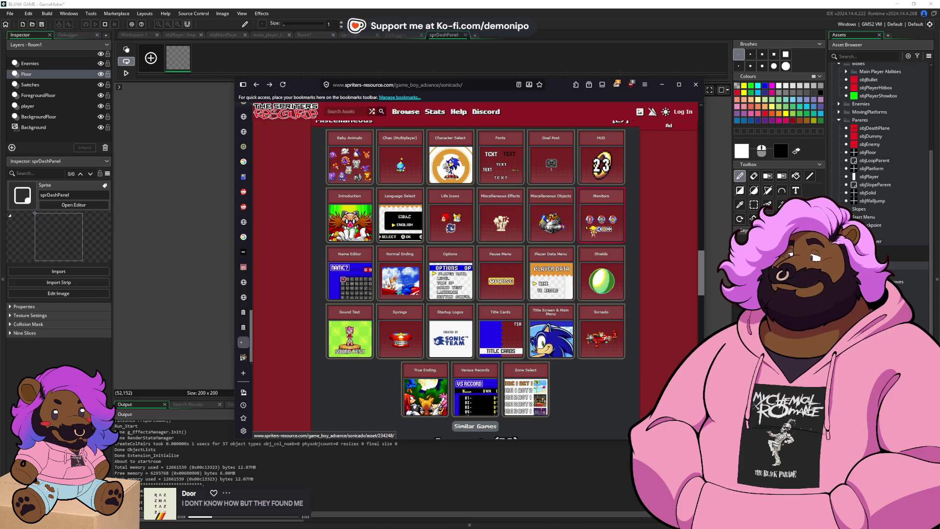
- View the Monitors sheet, then return to page 2 of the Game Boy Advance games list
click(592, 230)
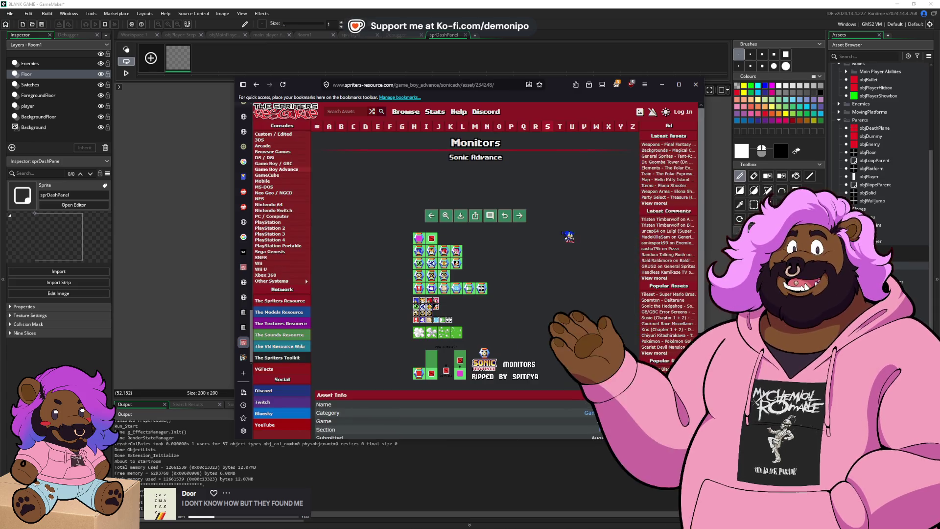
click(256, 85)
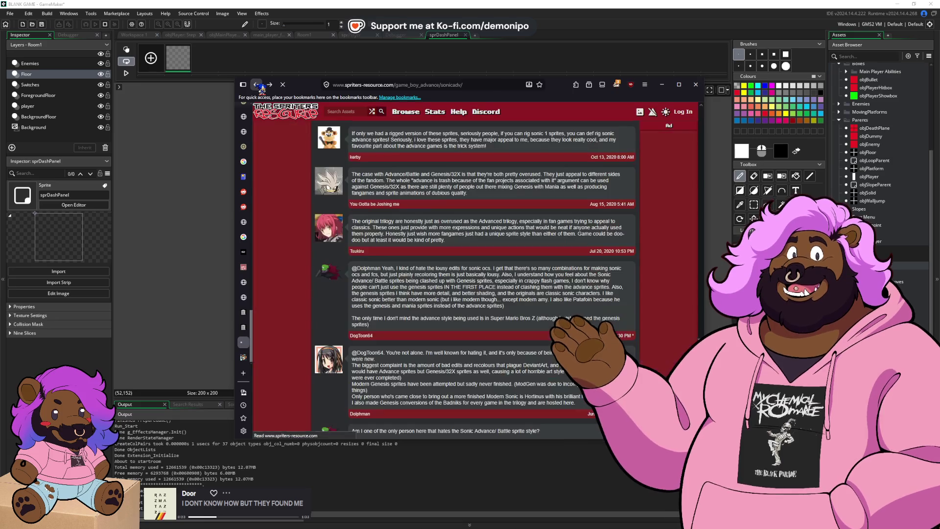
click(256, 85)
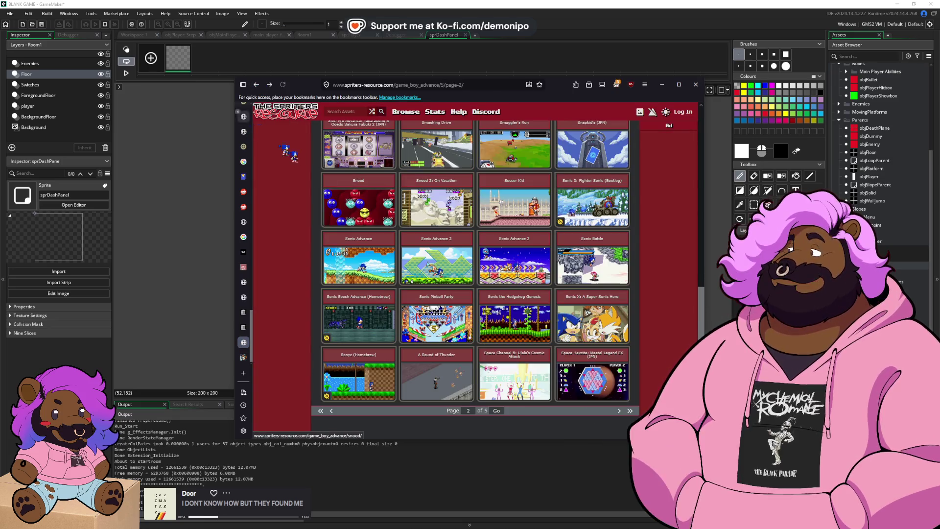
- Open the Sonic Advance 2 page and pick Egg Utopia Objects under Stage Objects
click(438, 264)
scroll(441, 266, down, 4)
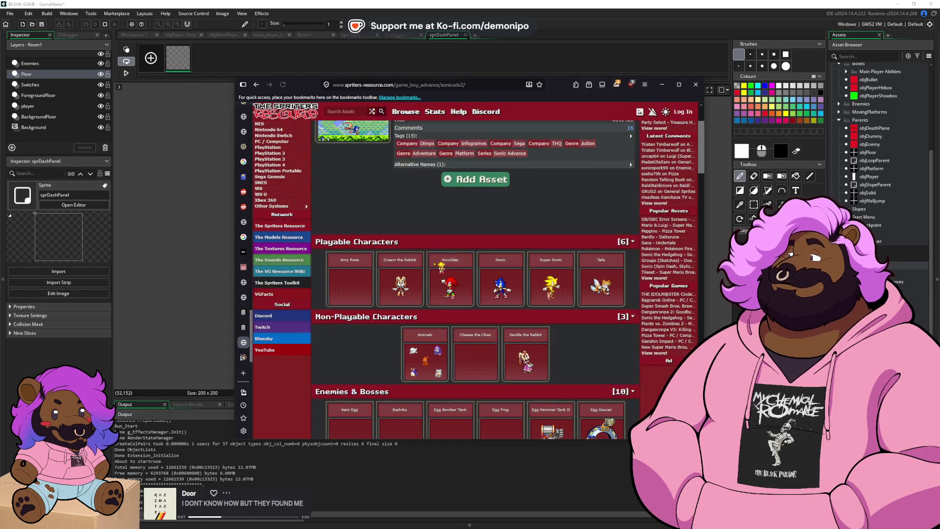
scroll(440, 266, down, 8)
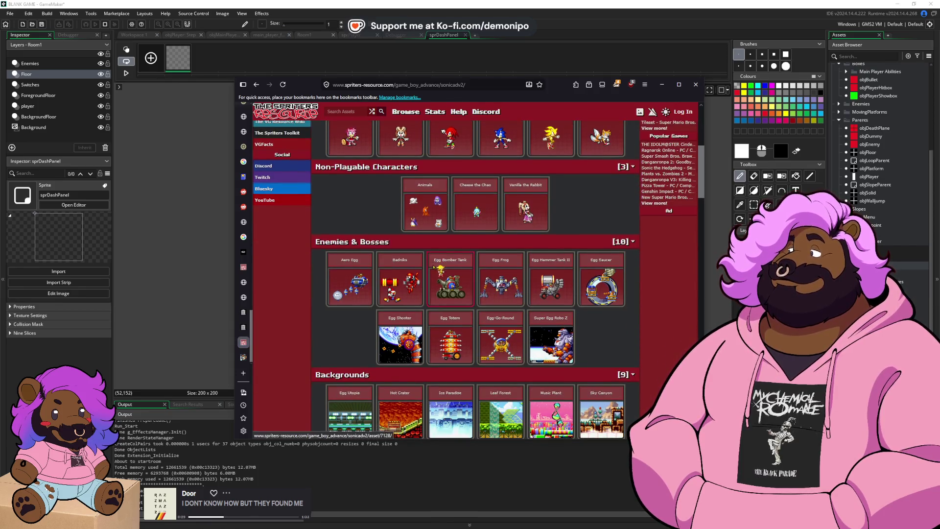
scroll(432, 273, down, 7)
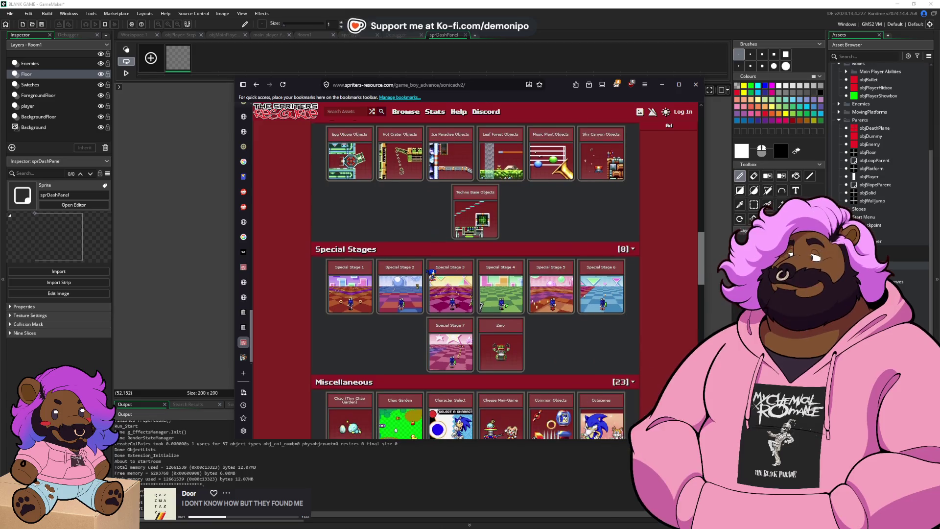
scroll(432, 273, down, 2)
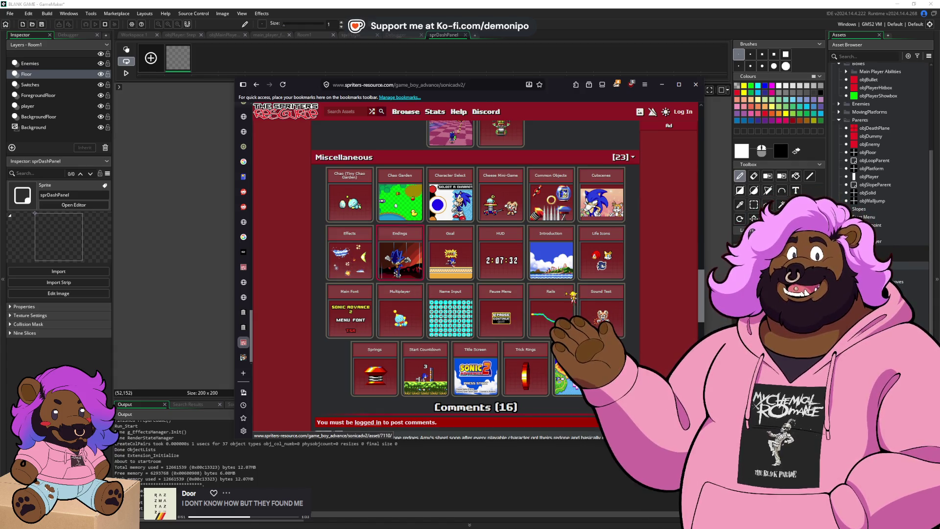
scroll(512, 293, up, 7)
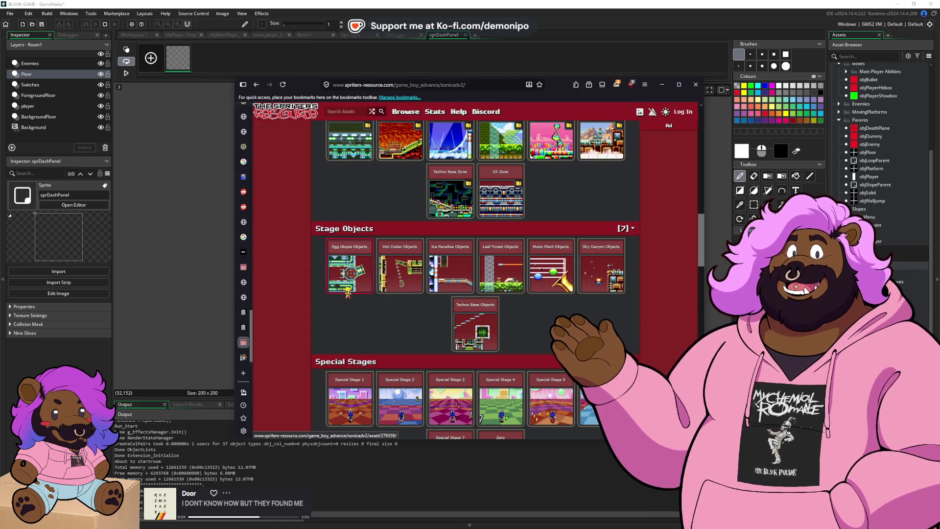
scroll(349, 279, up, 3)
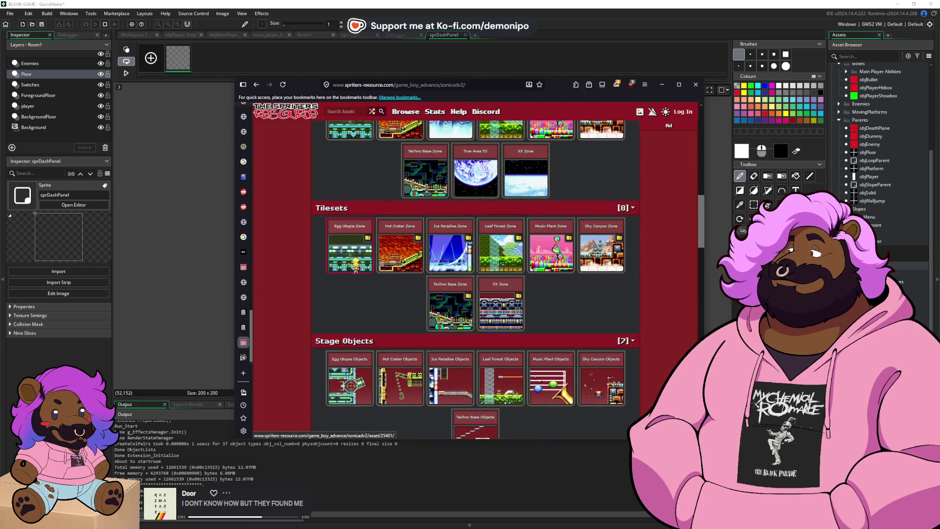
click(353, 389)
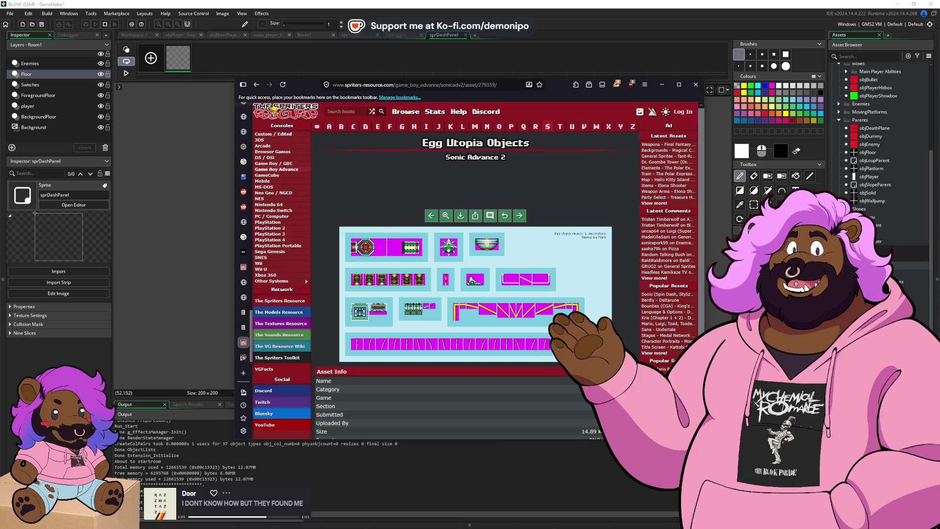
- Look over the Leaf Forest Zone tileset, then return to the Sonic Advance 2 list
key(alt+Left)
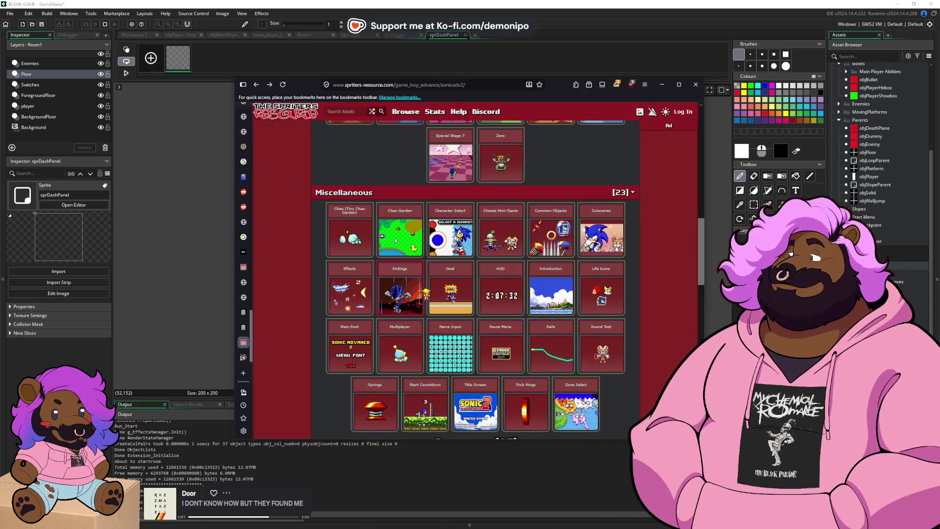
scroll(474, 279, up, 15)
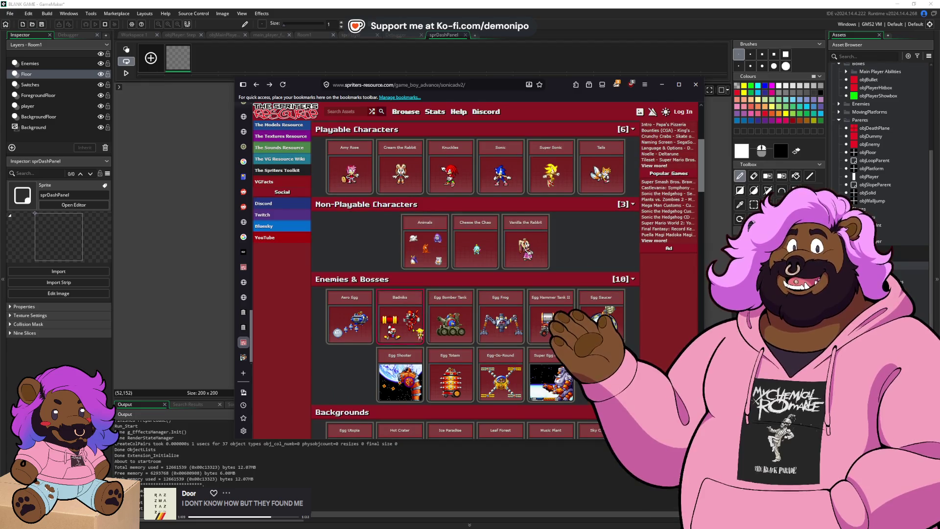
scroll(418, 338, down, 5)
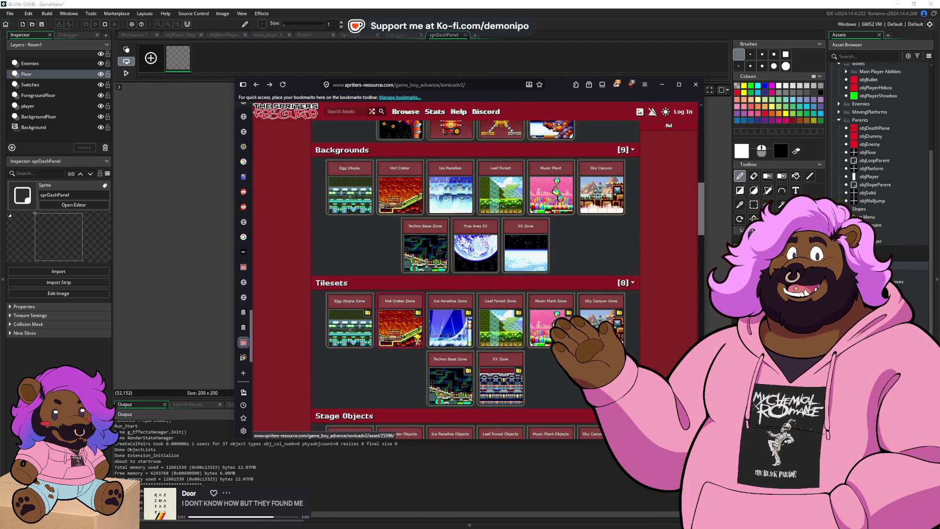
click(498, 332)
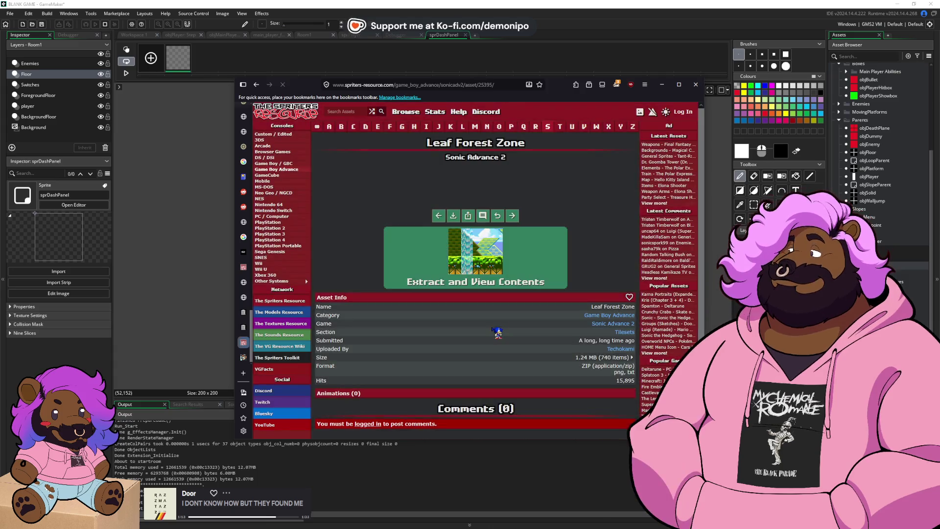
scroll(489, 325, down, 1)
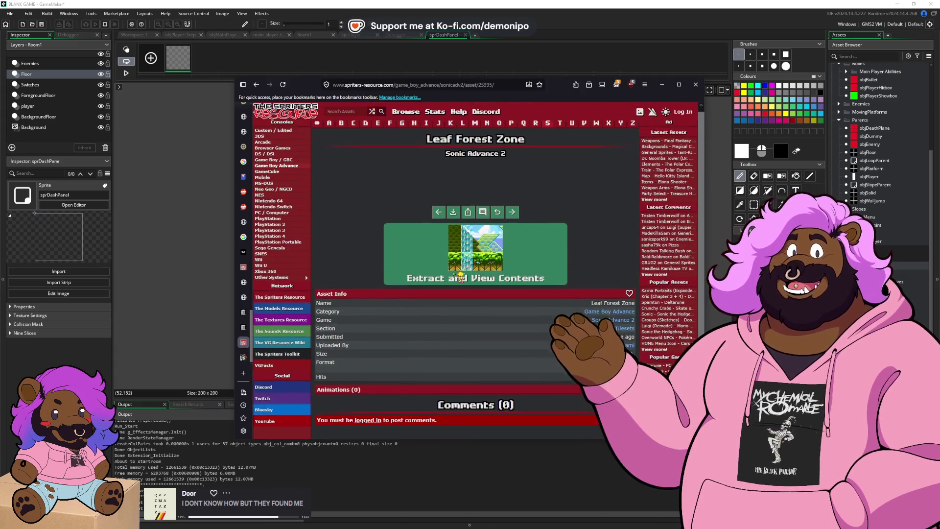
key(alt+Left)
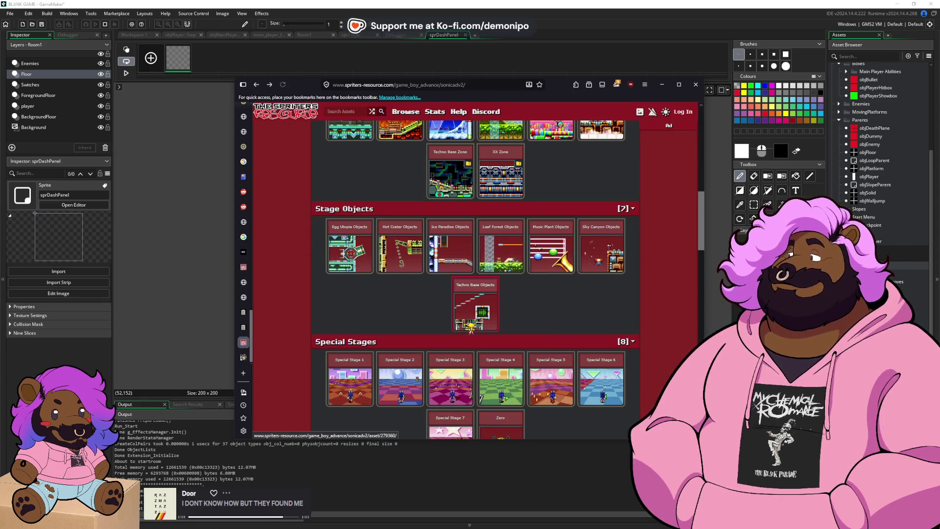
- Open the Leaf Forest sheet under Backgrounds, then return to the sprite list
scroll(467, 309, down, 1)
scroll(473, 274, up, 1)
scroll(474, 268, up, 10)
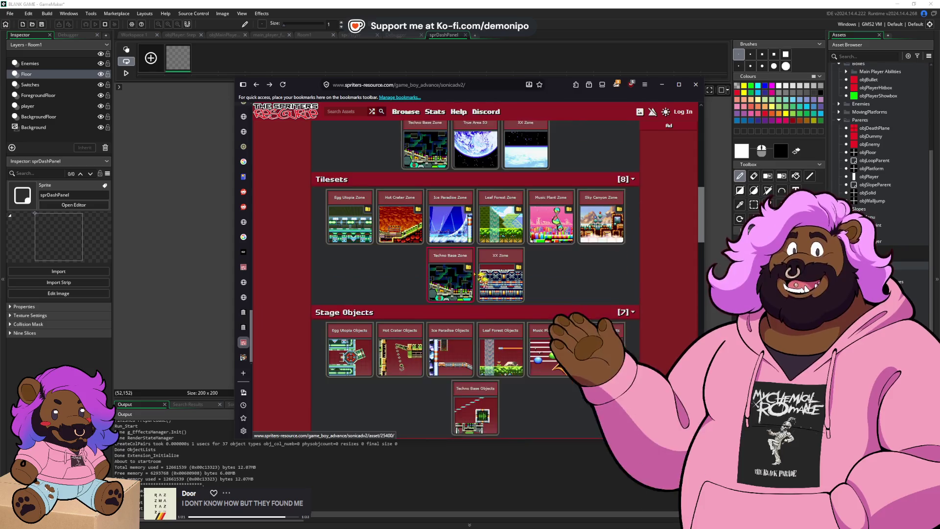
scroll(515, 363, down, 1)
scroll(513, 364, down, 4)
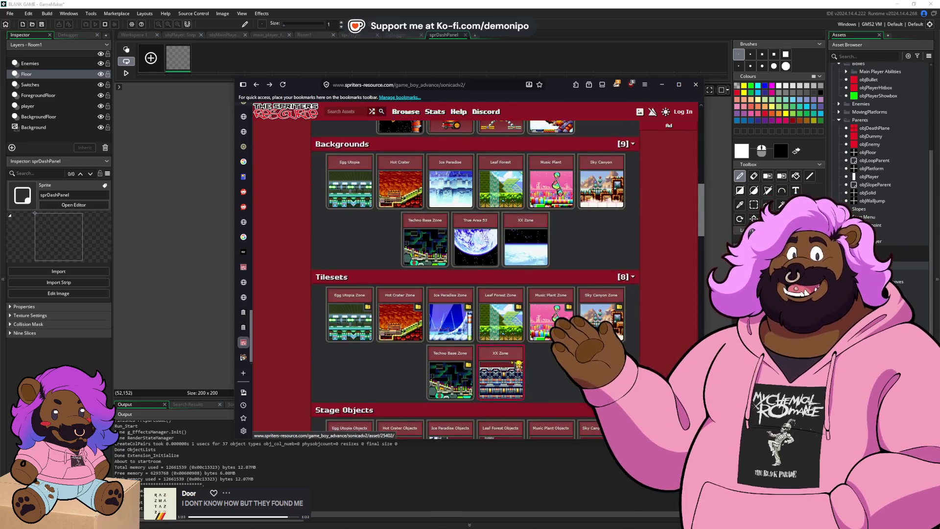
scroll(501, 230, up, 4)
click(500, 230)
click(257, 85)
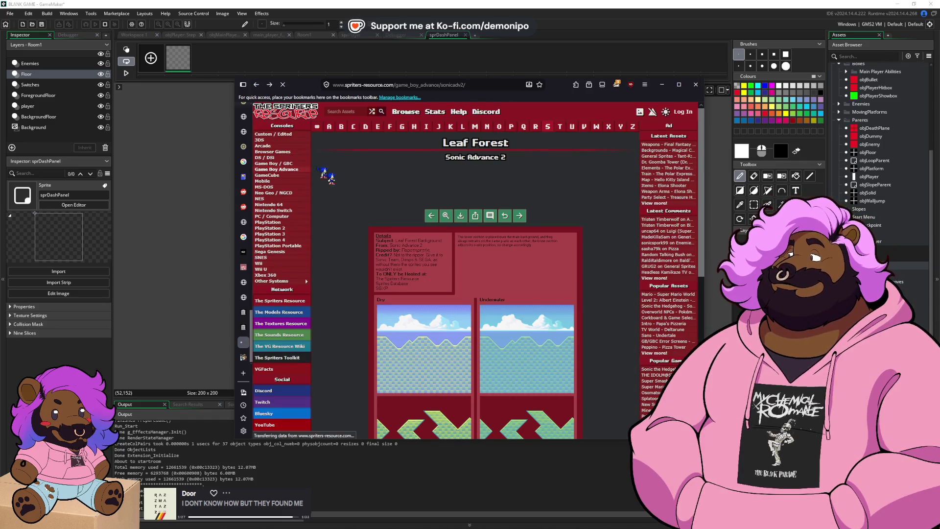
- Look over the Leaf Forest Objects sheet, then return to the GBA list and open Sonic Advance
scroll(487, 293, down, 2)
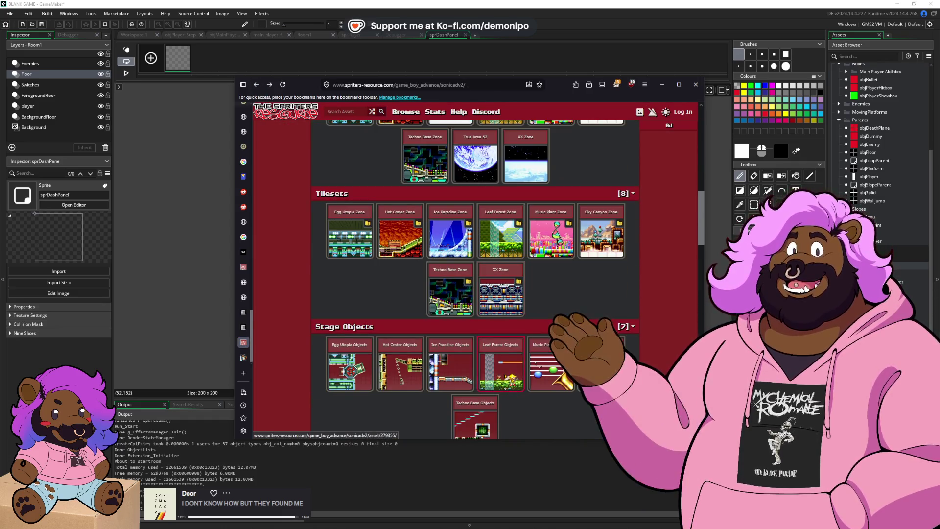
click(511, 378)
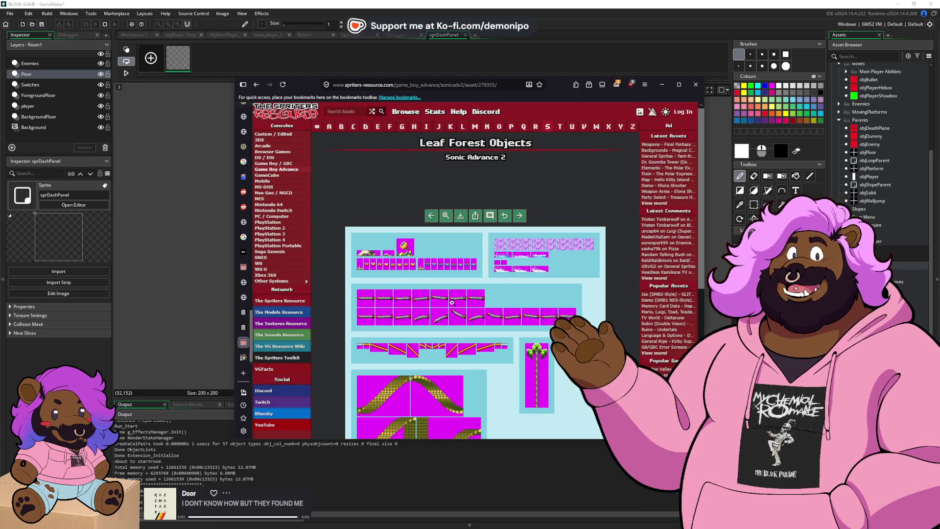
scroll(490, 343, down, 2)
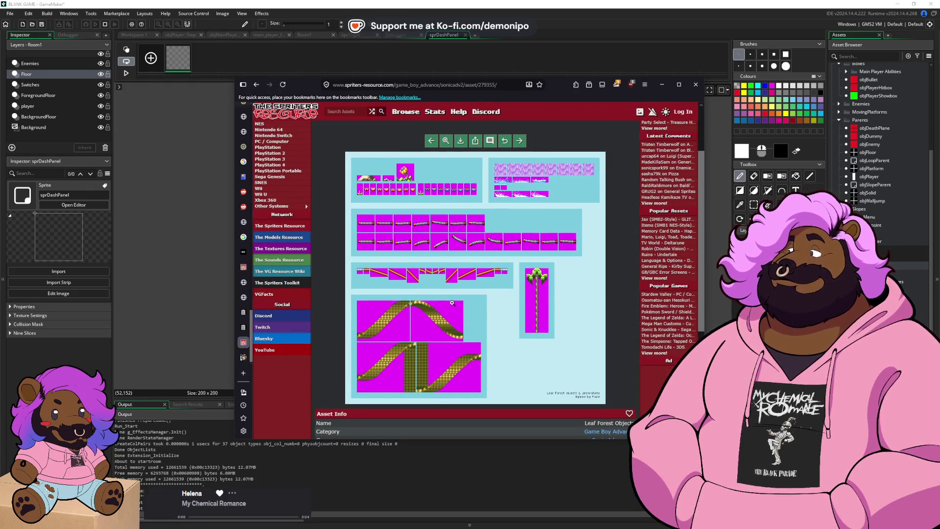
scroll(452, 302, down, 1)
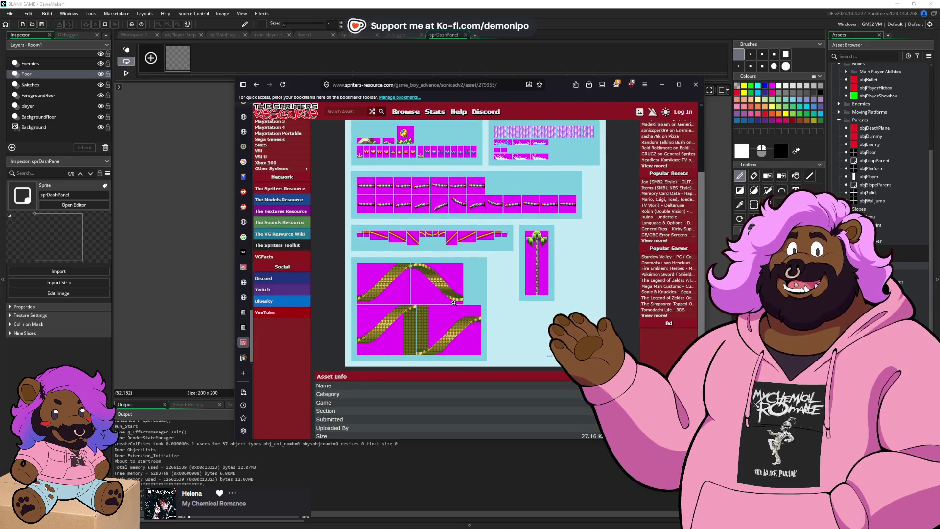
scroll(452, 303, up, 1)
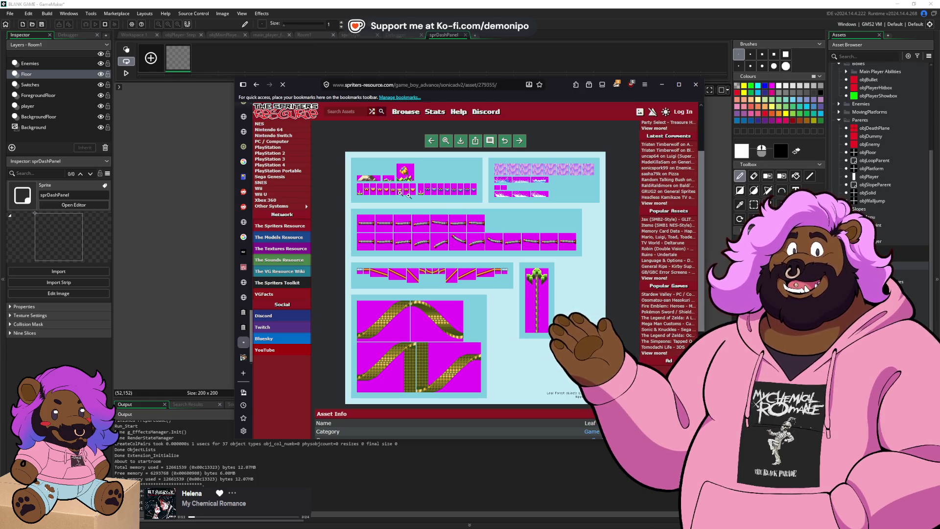
key(alt+Left)
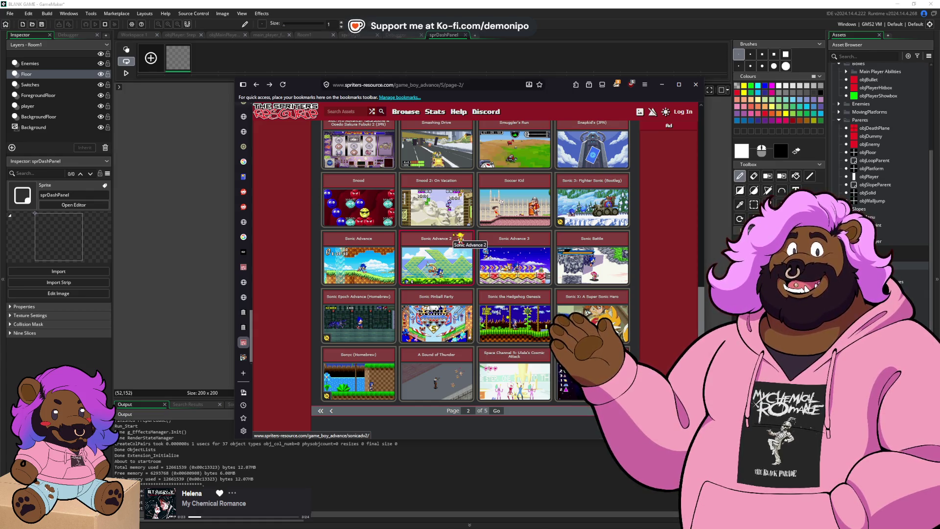
click(382, 267)
scroll(399, 302, down, 5)
scroll(377, 333, down, 3)
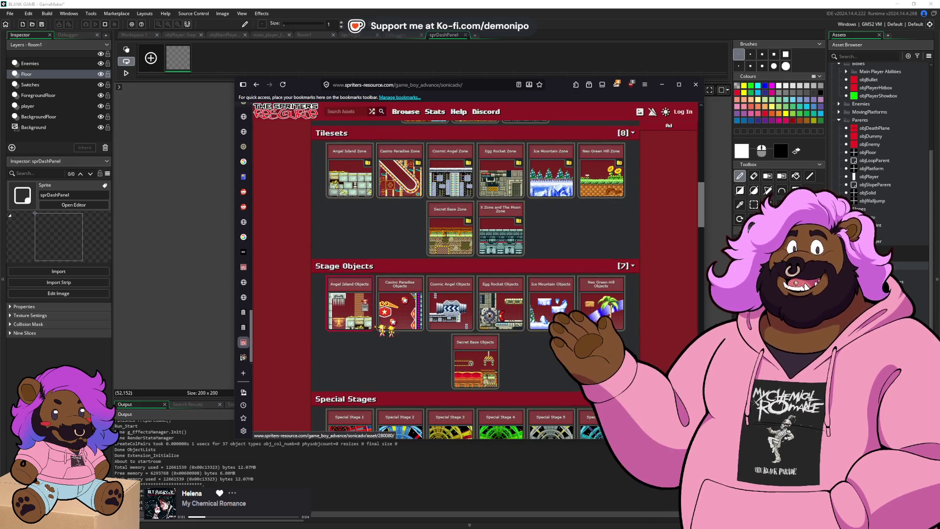
click(593, 309)
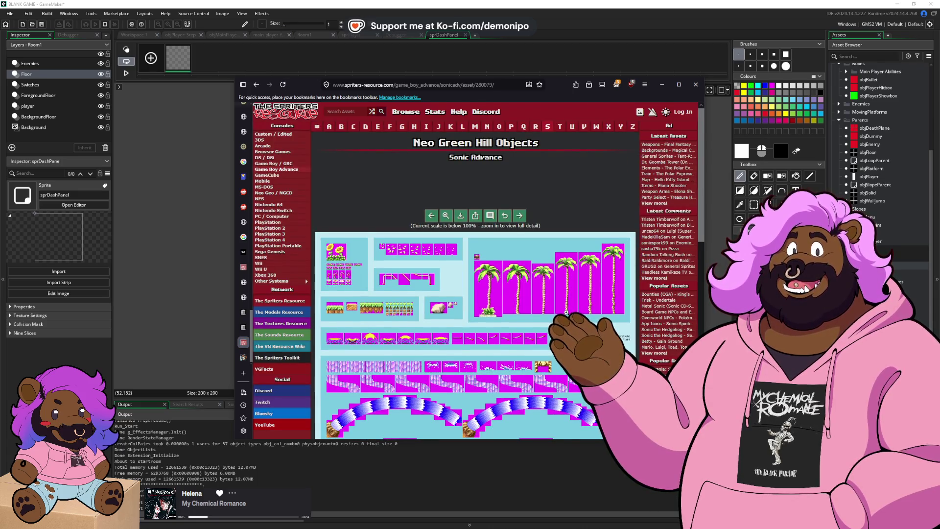
scroll(560, 313, down, 1)
scroll(502, 301, down, 4)
scroll(502, 301, down, 3)
scroll(502, 301, up, 5)
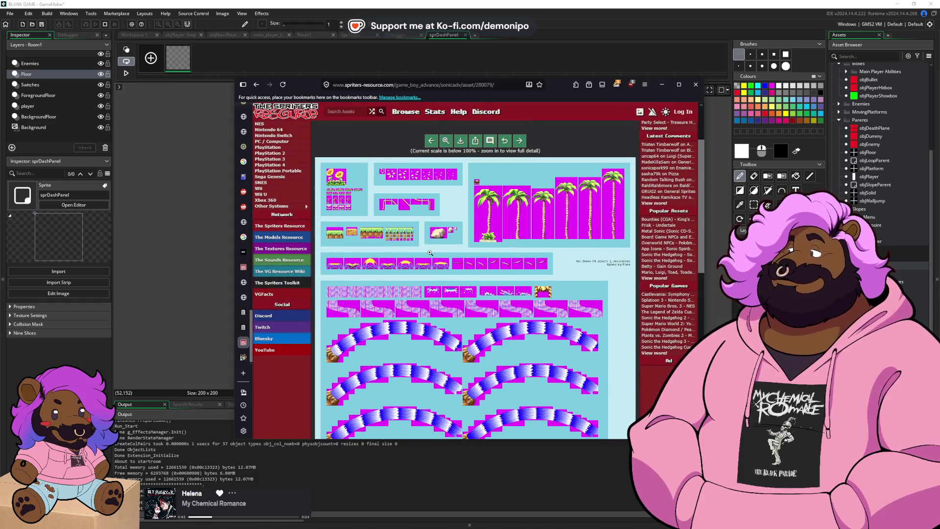
click(360, 194)
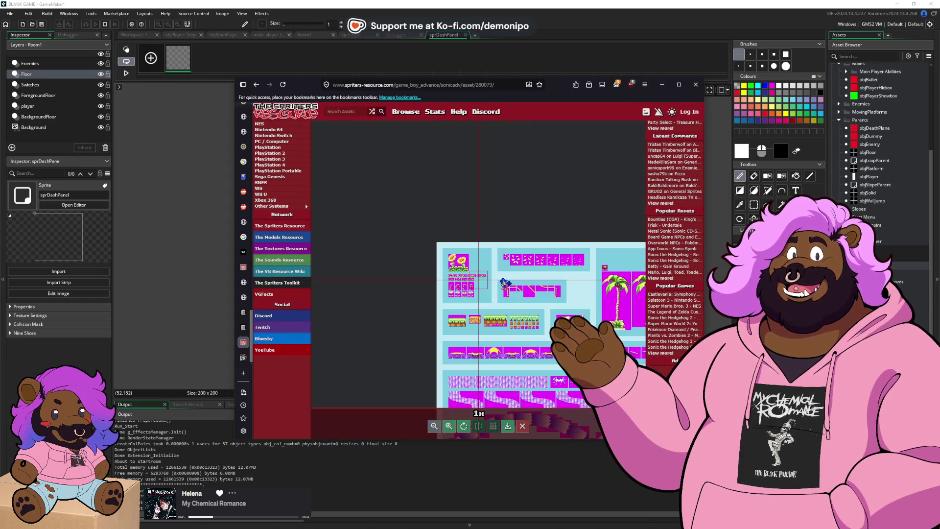
scroll(519, 304, up, 2)
scroll(519, 304, down, 2)
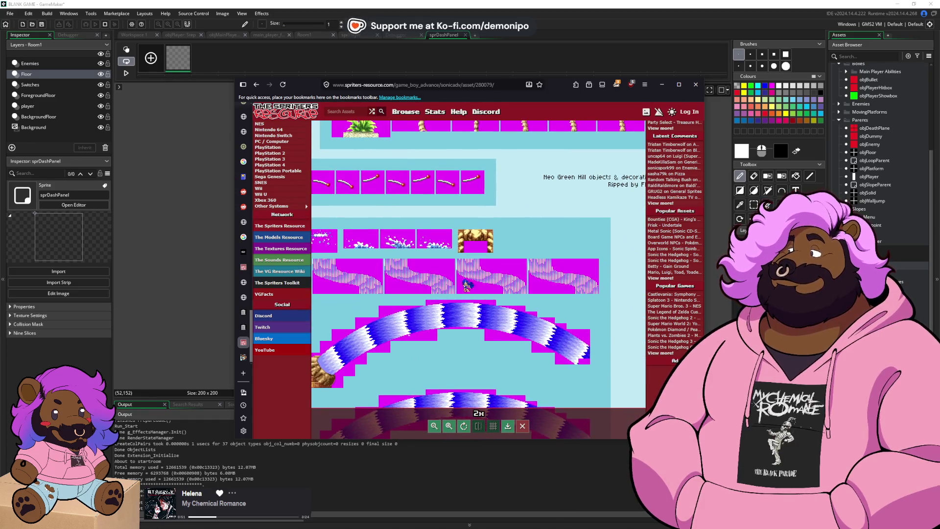
click(258, 84)
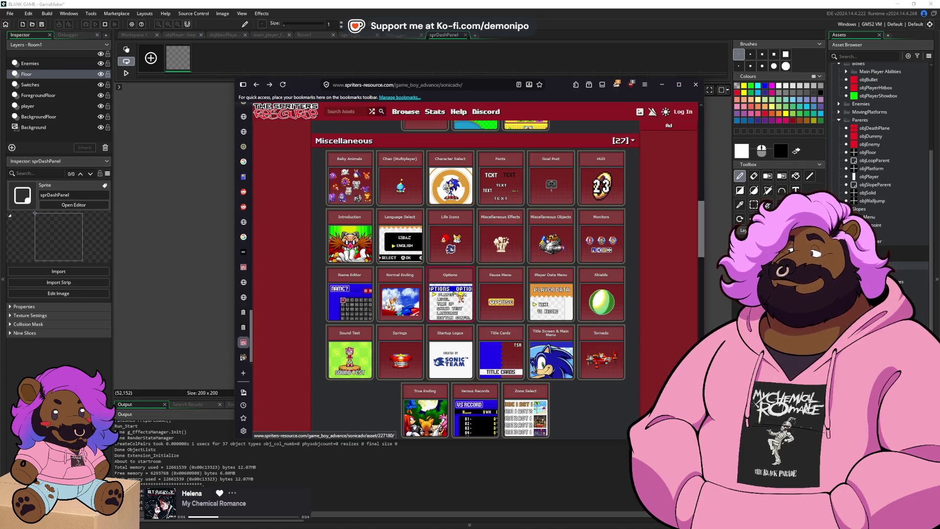
scroll(518, 202, up, 10)
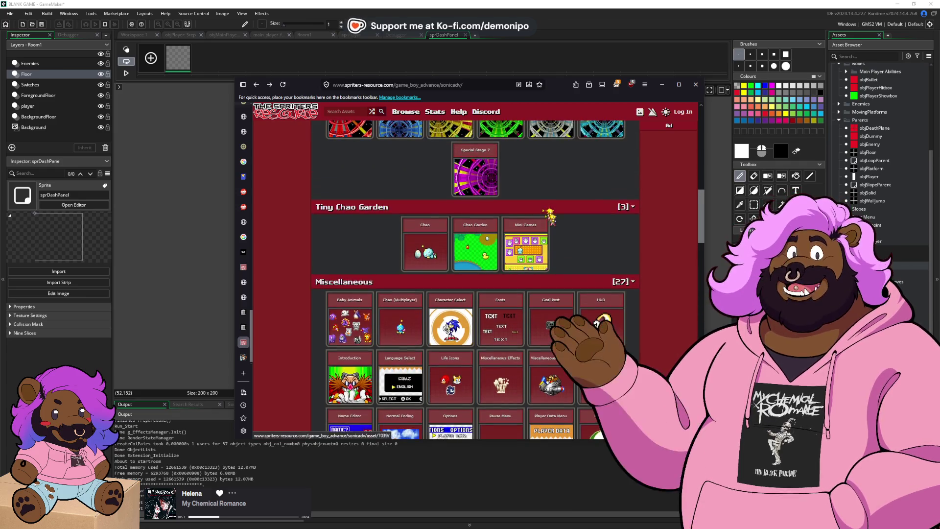
scroll(558, 230, up, 3)
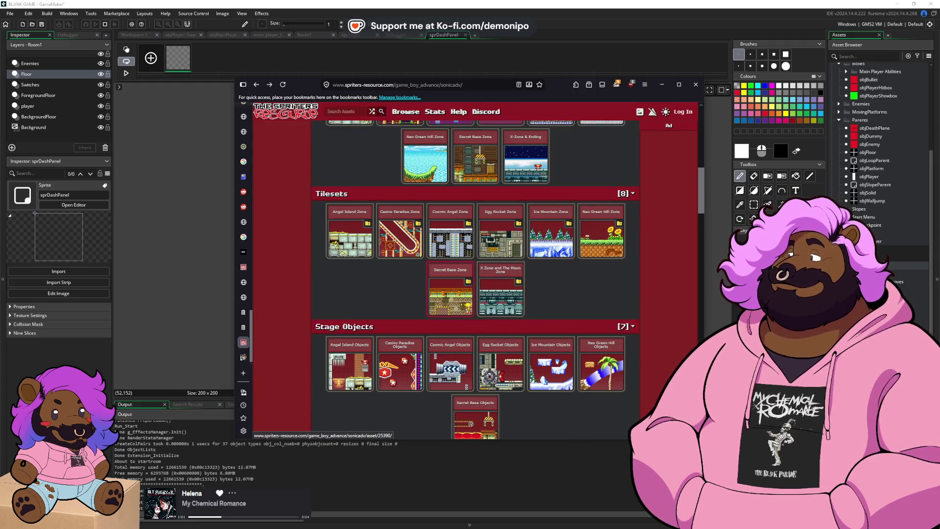
scroll(460, 372, down, 1)
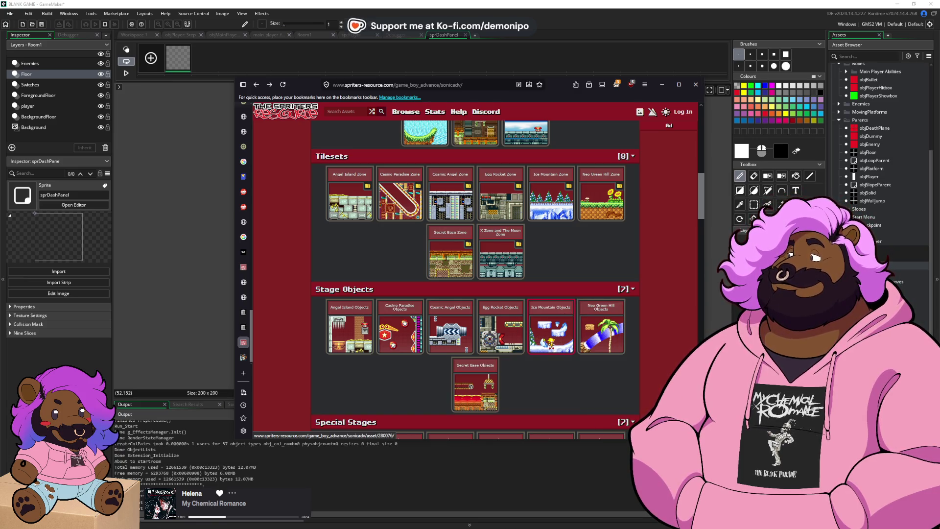
- Inspect the Ice Mountain Objects sheet, then return to the GBA list and open Sonic Advance 3
click(551, 333)
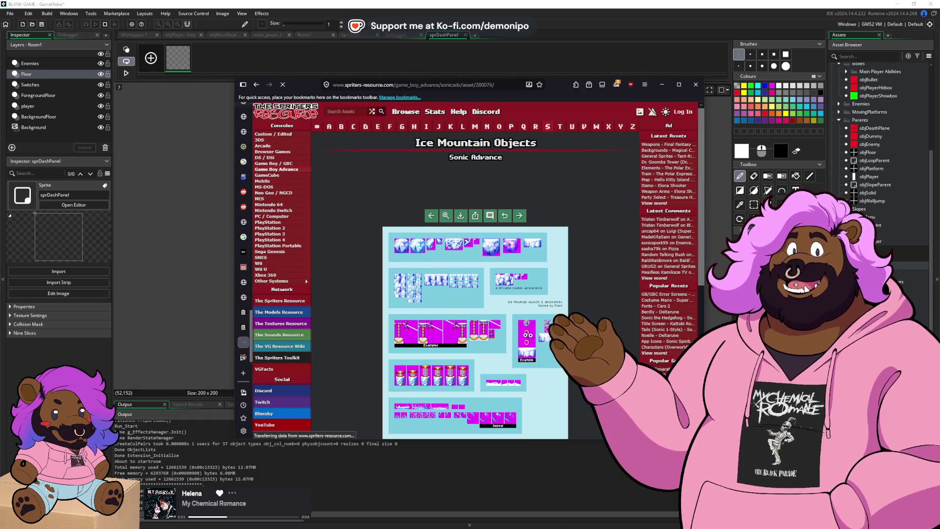
scroll(465, 323, down, 4)
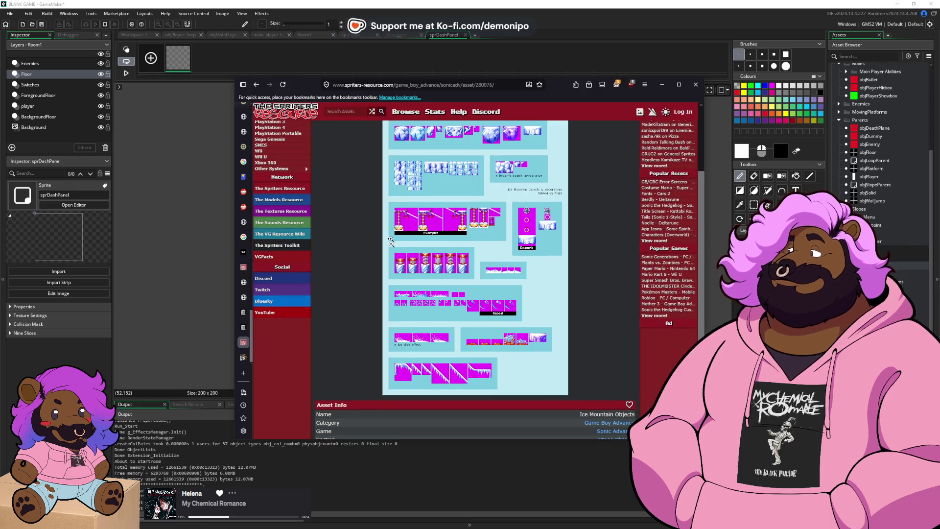
click(263, 89)
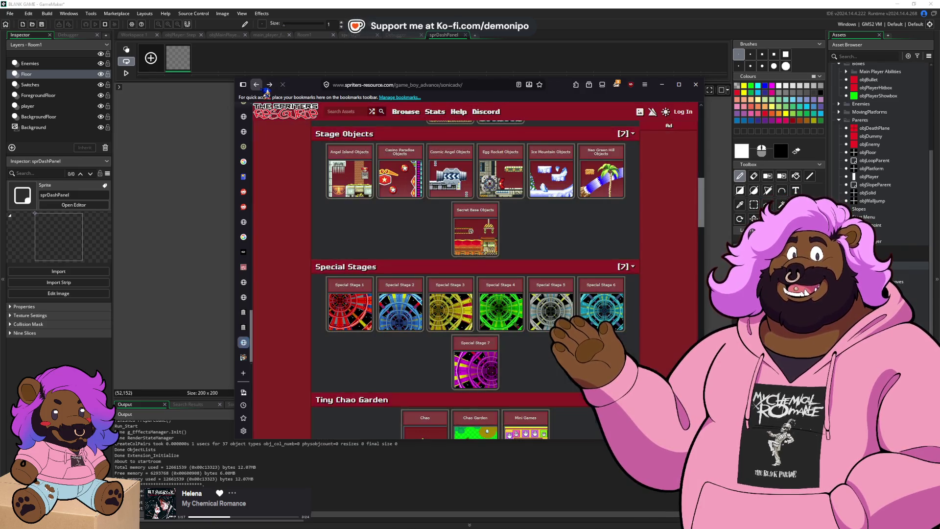
scroll(438, 230, down, 5)
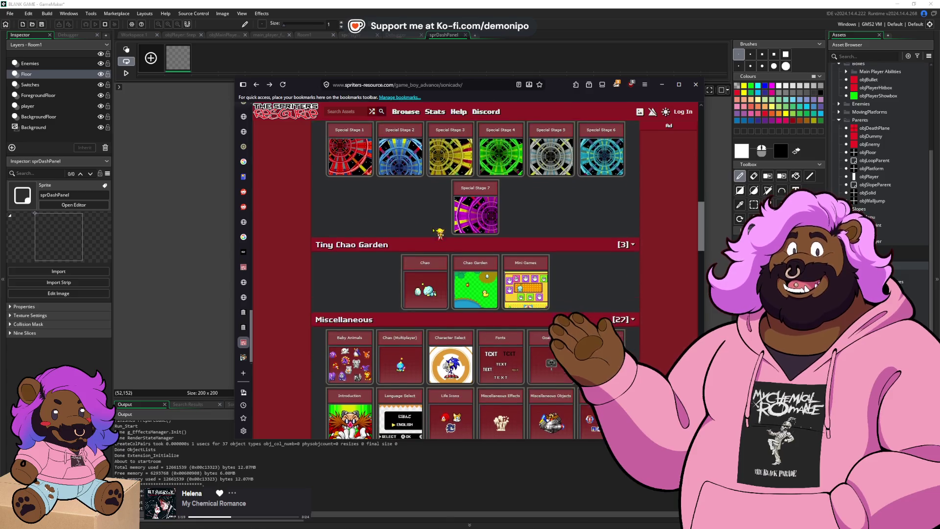
scroll(444, 234, down, 3)
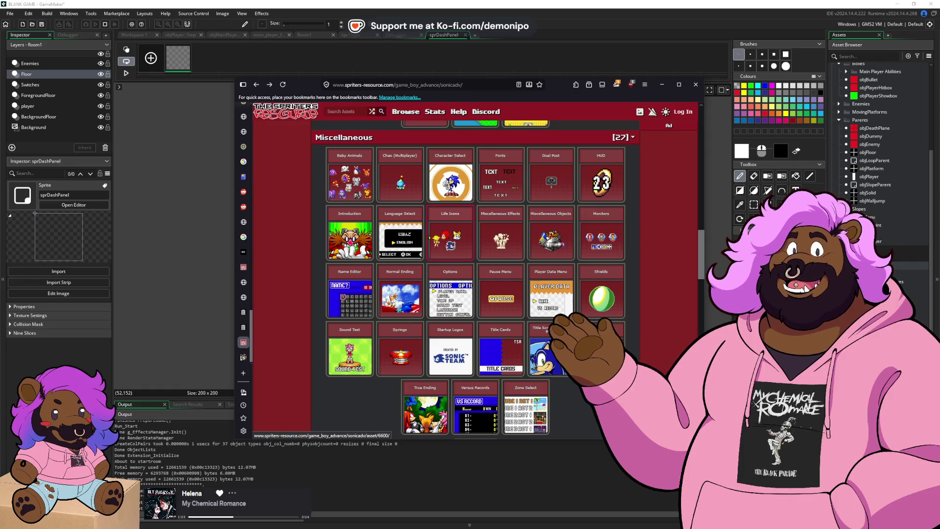
click(257, 85)
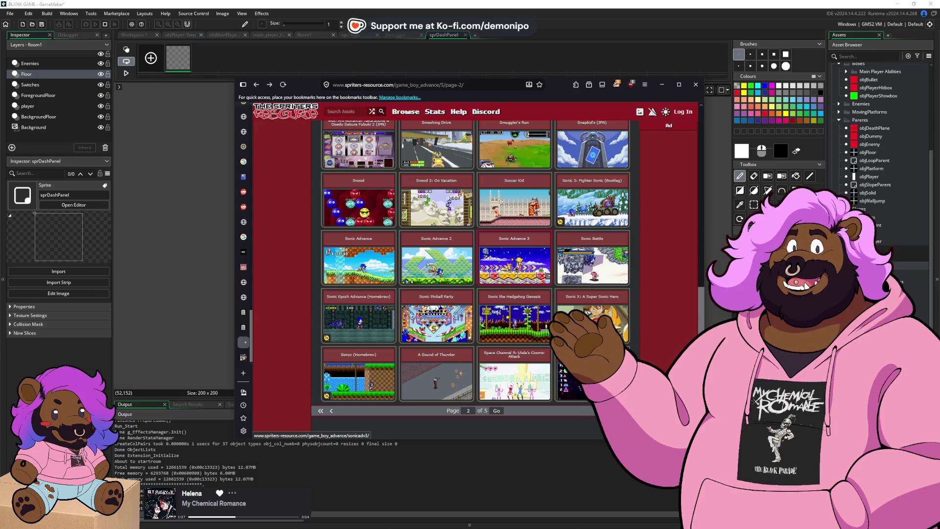
click(514, 264)
- Scroll the Sonic Advance 3 page and inspect the Sunset Hill Objects sheet
scroll(473, 289, down, 10)
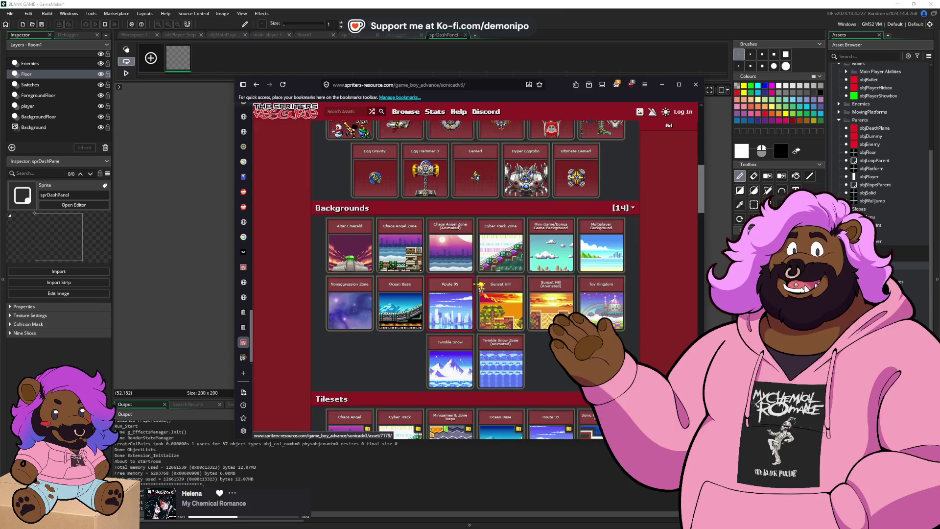
scroll(475, 285, down, 5)
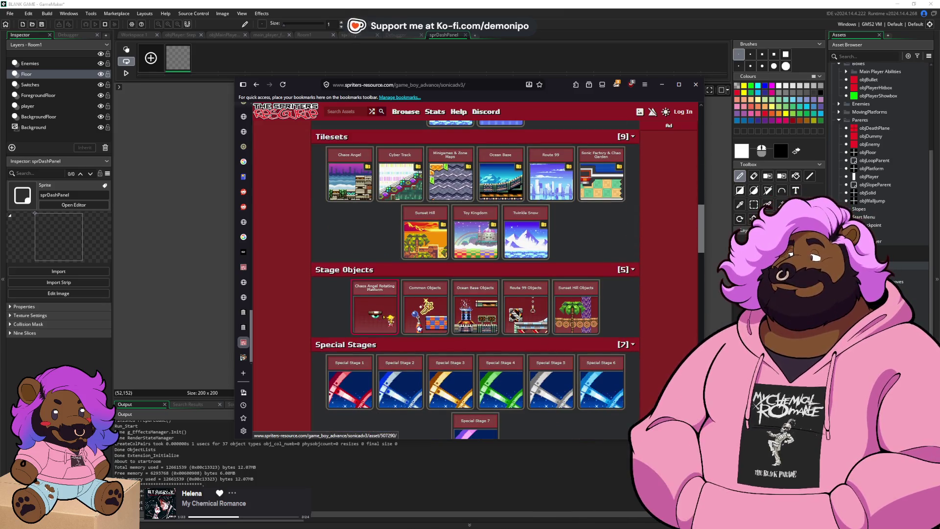
click(576, 306)
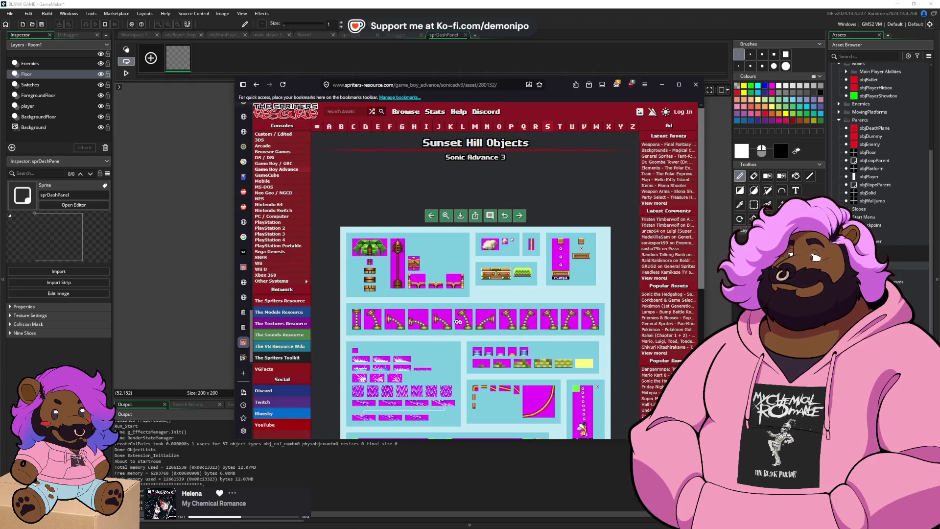
scroll(519, 270, down, 2)
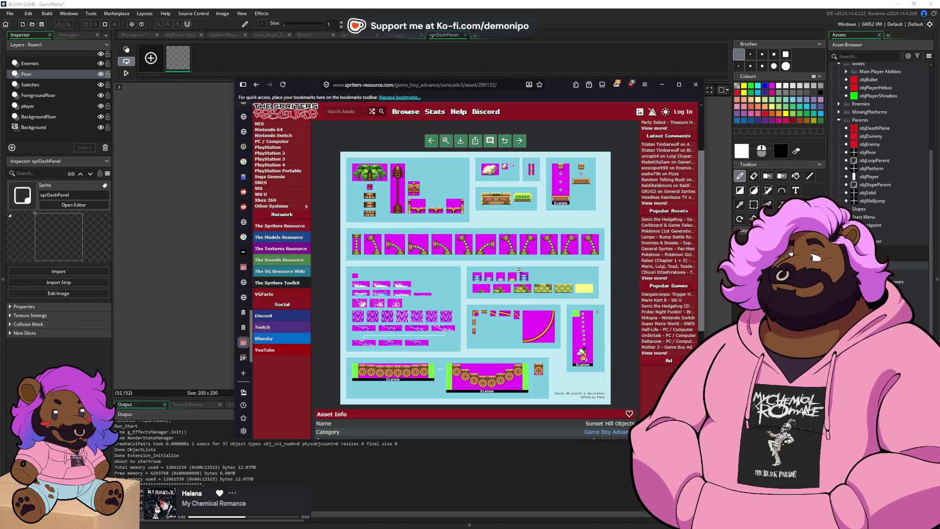
scroll(519, 270, down, 1)
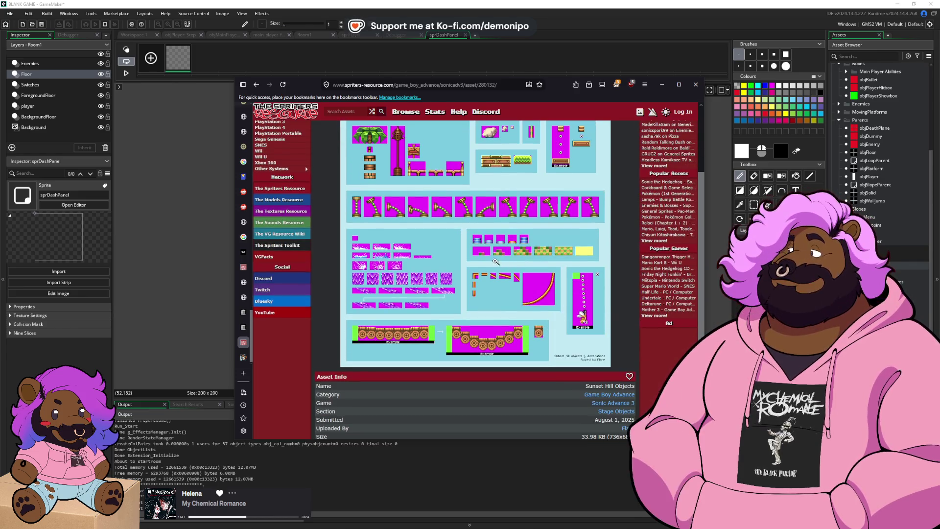
- Return to the Sonic Advance 3 collection and scroll through its Playable Characters and Miscellaneous sheets
click(257, 86)
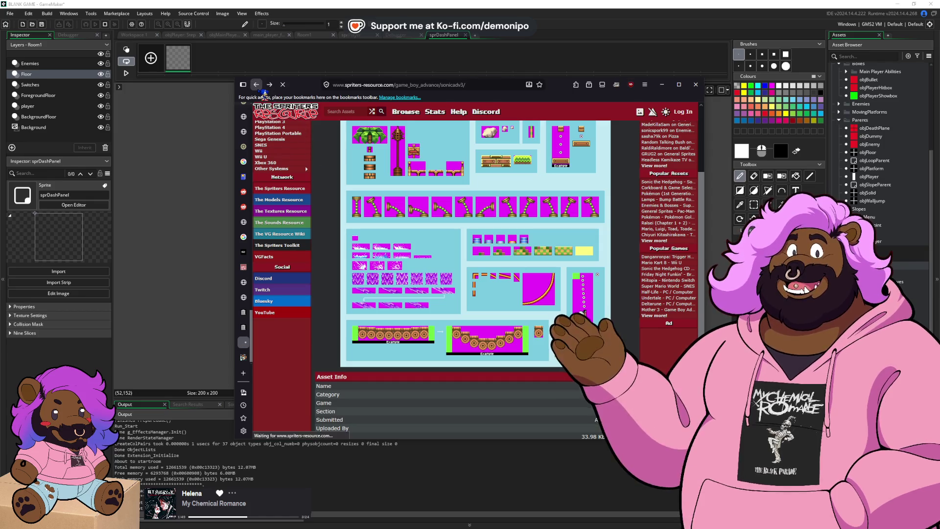
scroll(487, 280, up, 8)
scroll(510, 304, down, 3)
scroll(528, 324, down, 1)
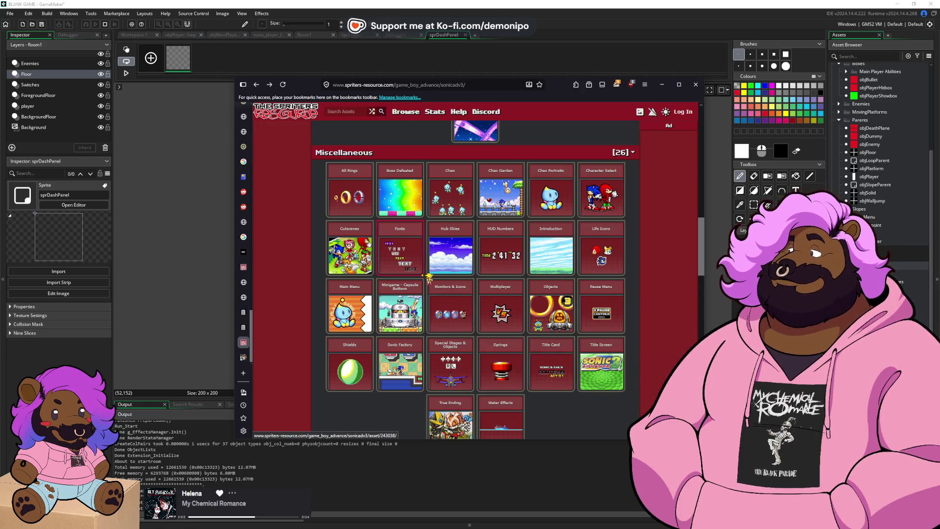
scroll(453, 293, up, 10)
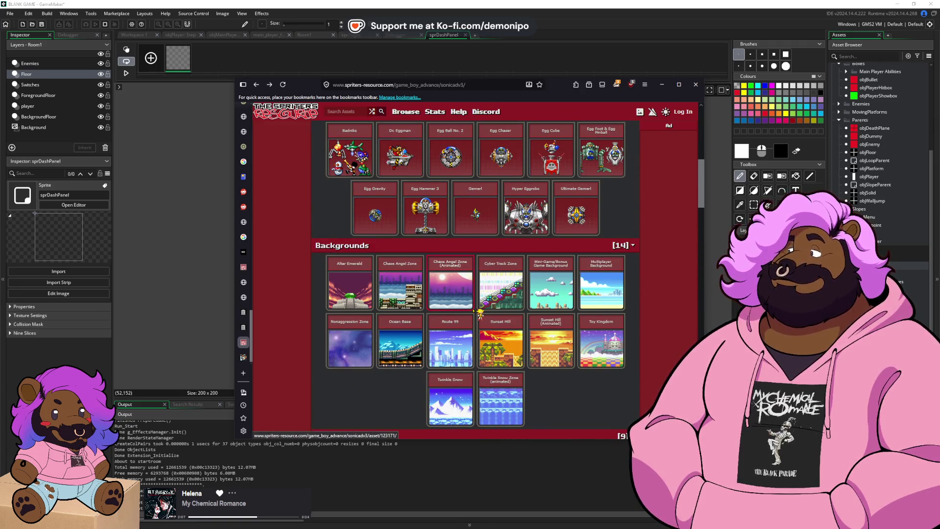
scroll(479, 313, up, 5)
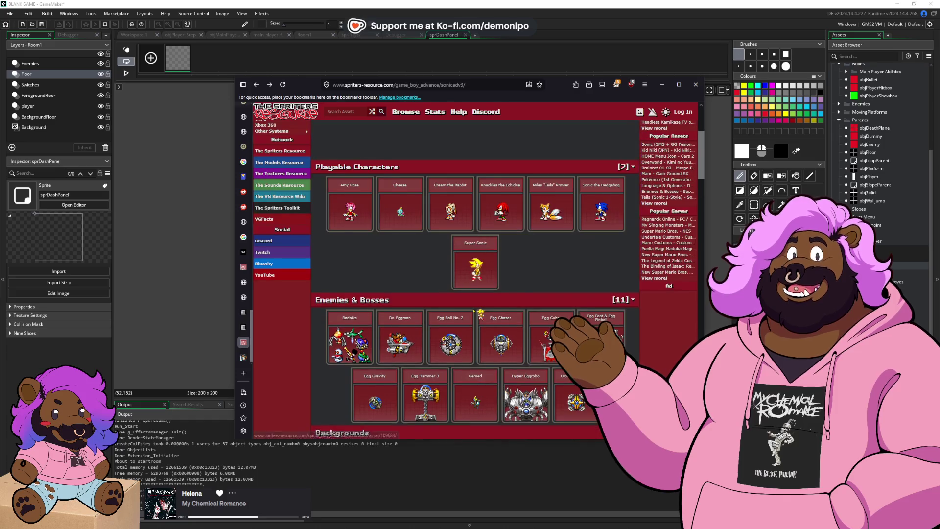
click(661, 84)
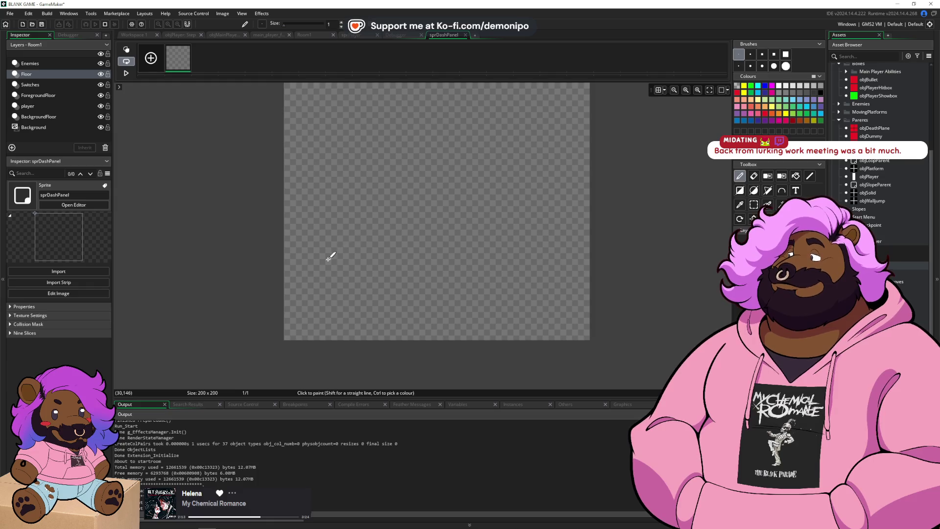
scroll(325, 259, up, 2)
scroll(298, 340, down, 1)
key(alt+Tab)
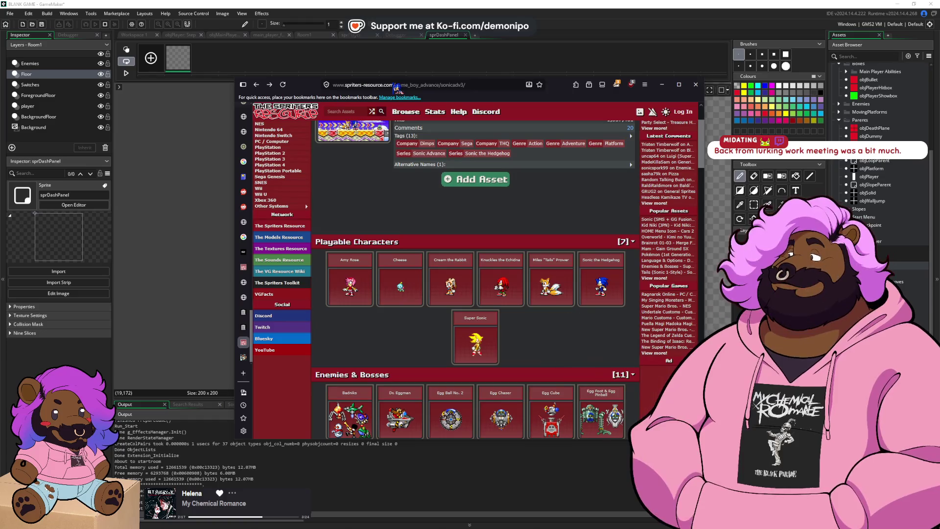
key(ctrl+t)
- Search Google Images for 'sonic advance dash panels'
text(sonic advance dash pane)
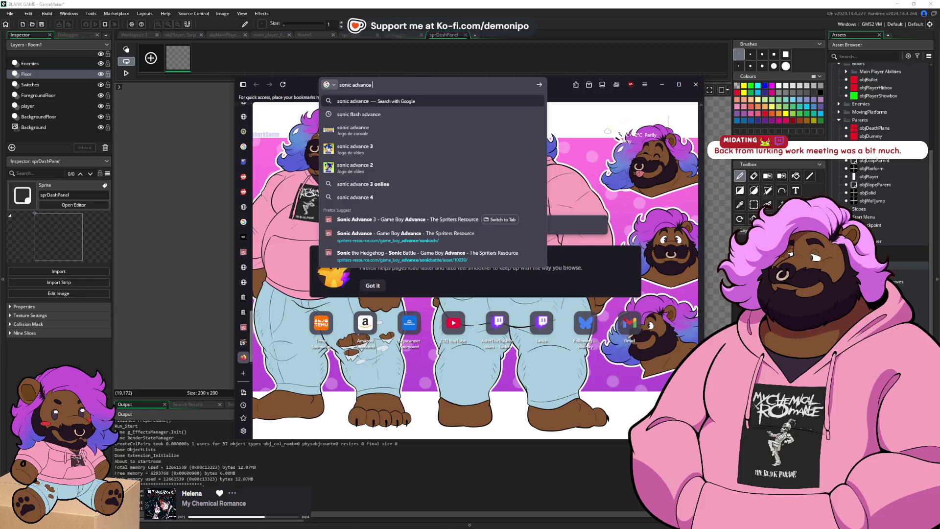
text(ls)
key(Return)
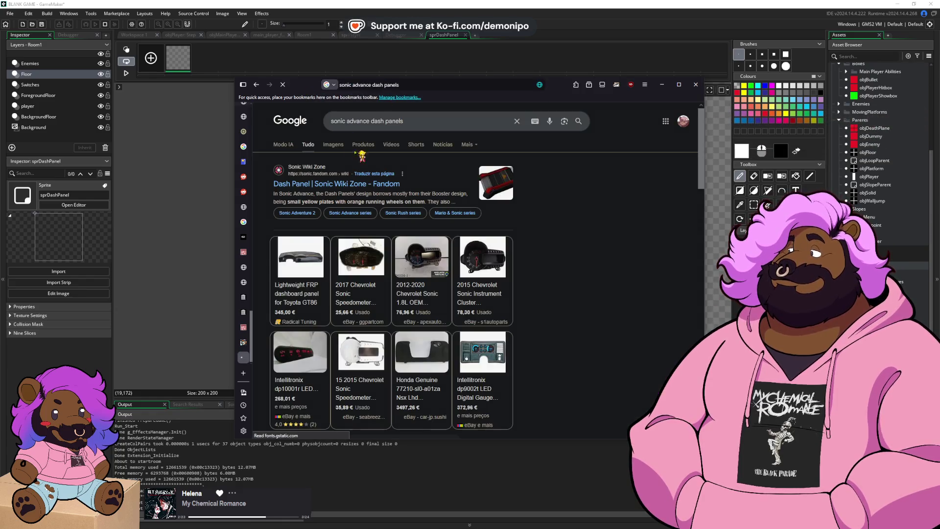
click(344, 147)
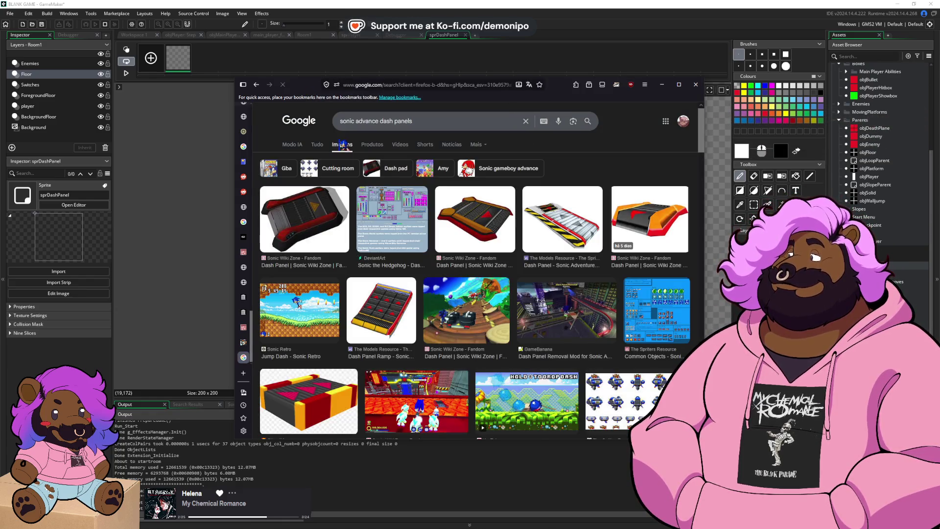
- Preview the dash panel results and visit the Sonic Advance 2 Common Objects source page
click(379, 211)
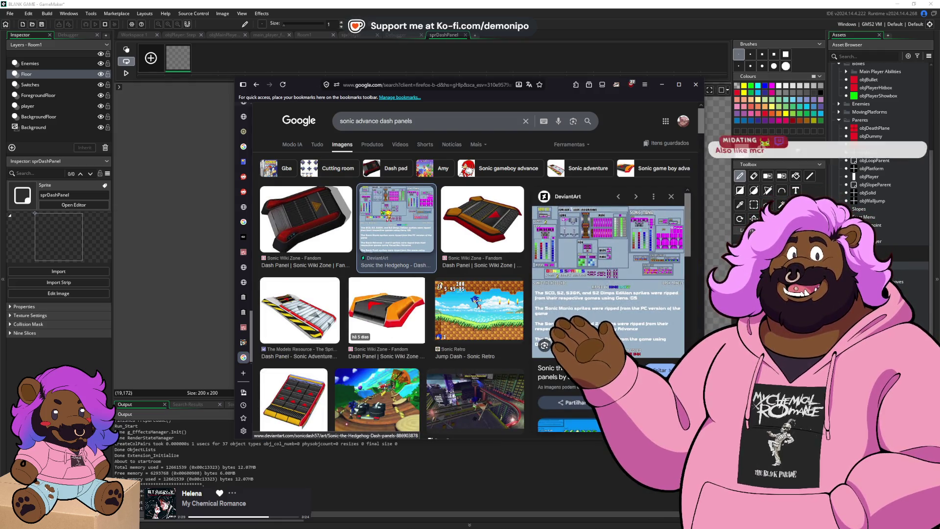
scroll(399, 227, down, 3)
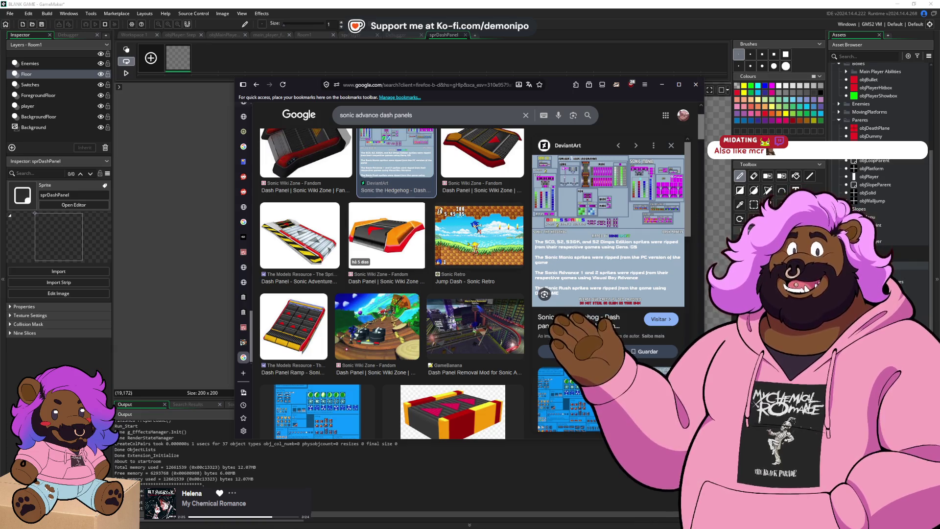
click(467, 244)
scroll(468, 244, down, 3)
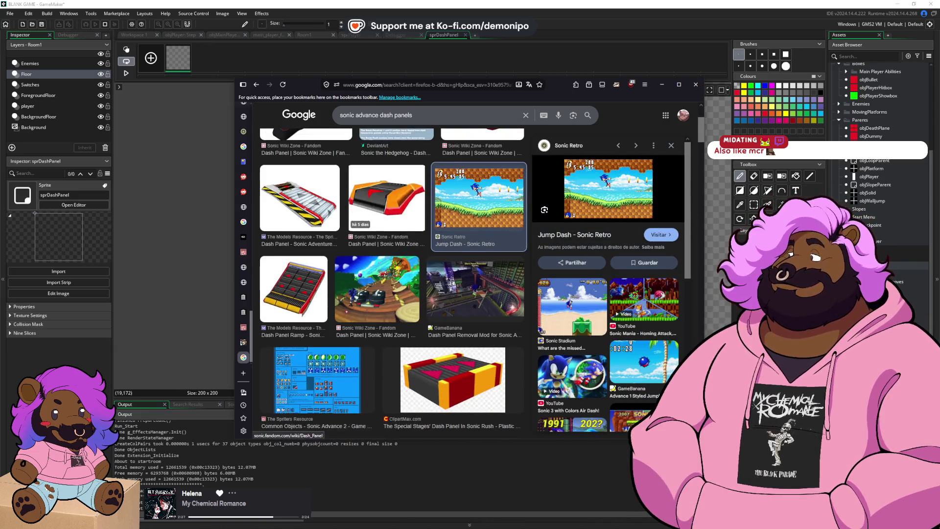
click(340, 342)
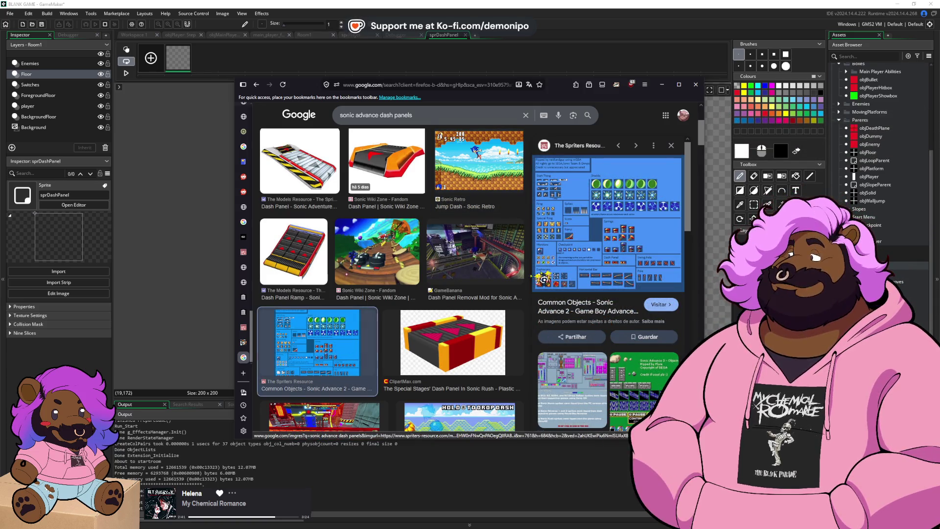
click(661, 305)
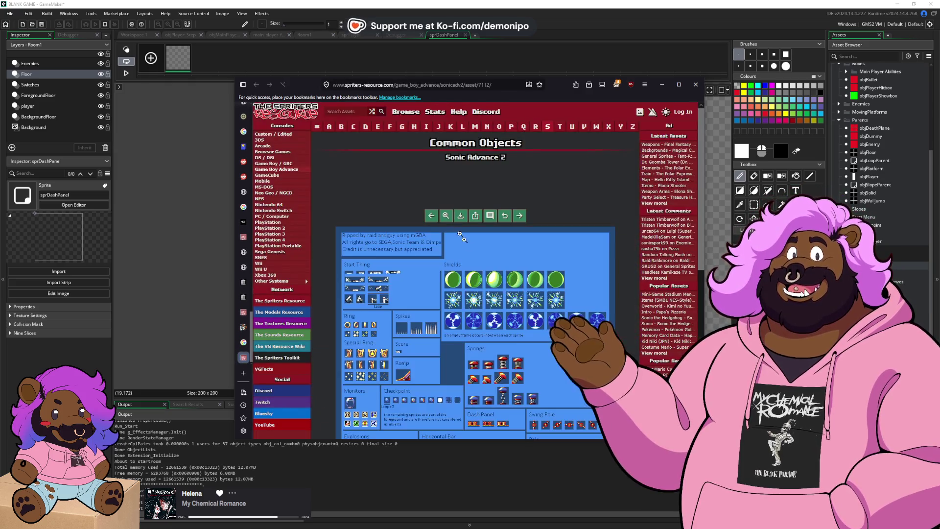
- Go to the Sonic Advance 2 collection and find the Common Objects sheet by searching 'common'
key(alt+Left)
key(alt+Left)
key(alt+Left)
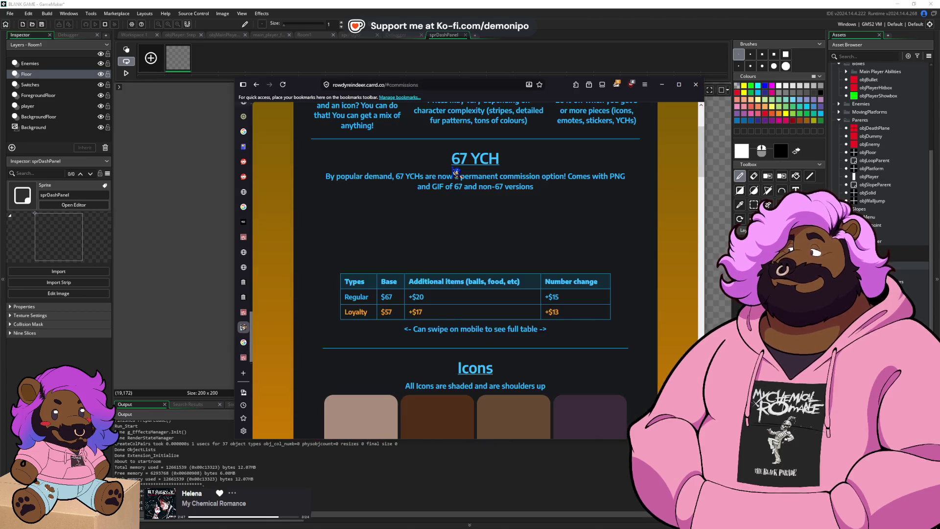
scroll(436, 245, down, 6)
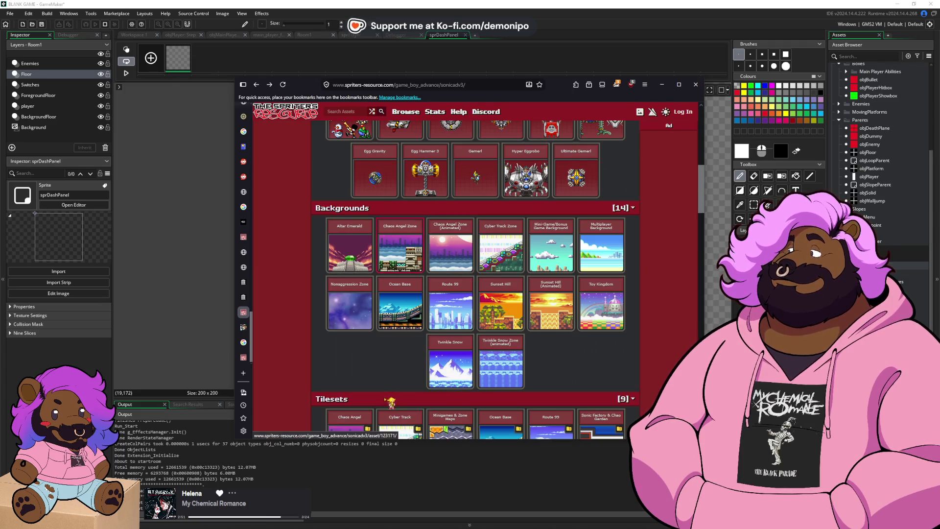
scroll(393, 341, up, 5)
scroll(394, 342, up, 2)
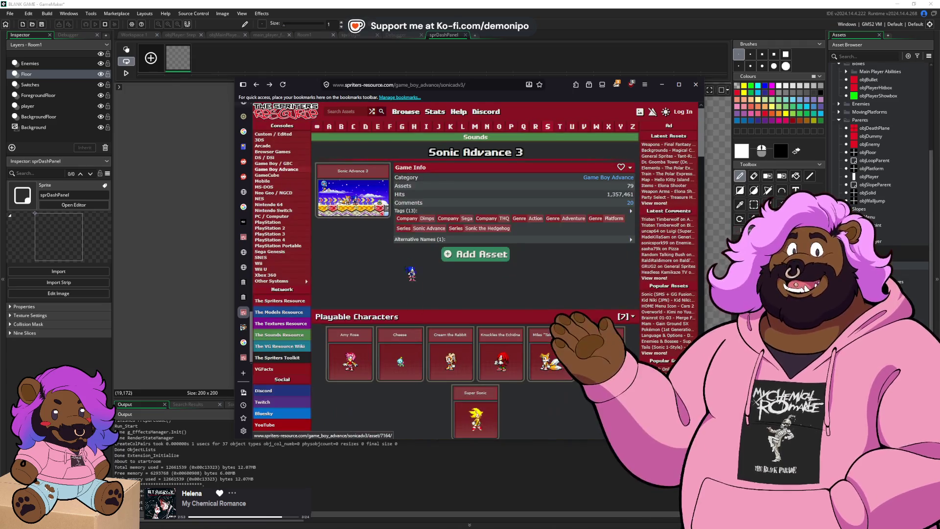
key(alt+Left)
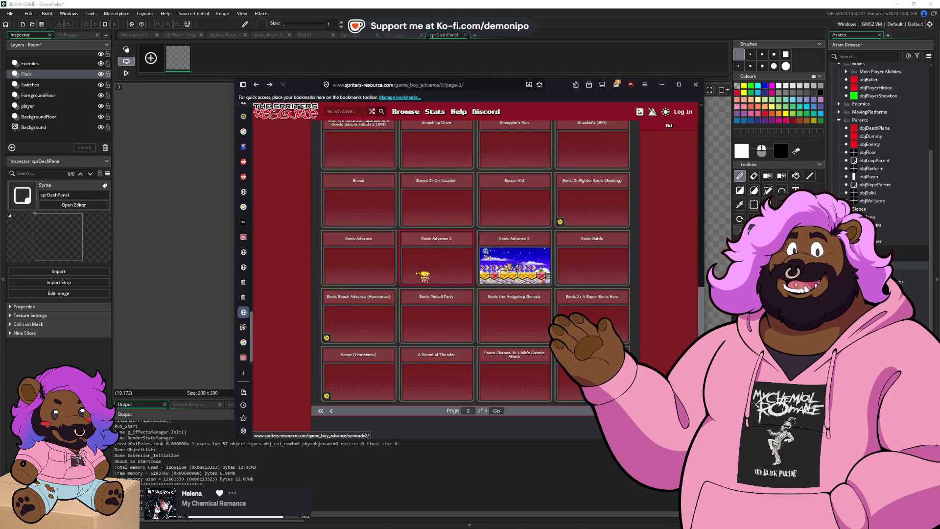
click(436, 264)
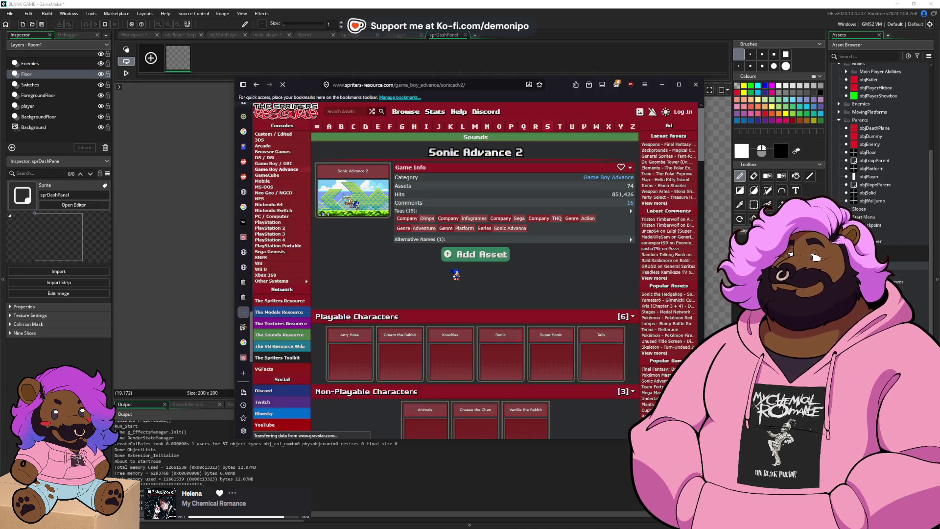
key(ctrl+f)
text(common)
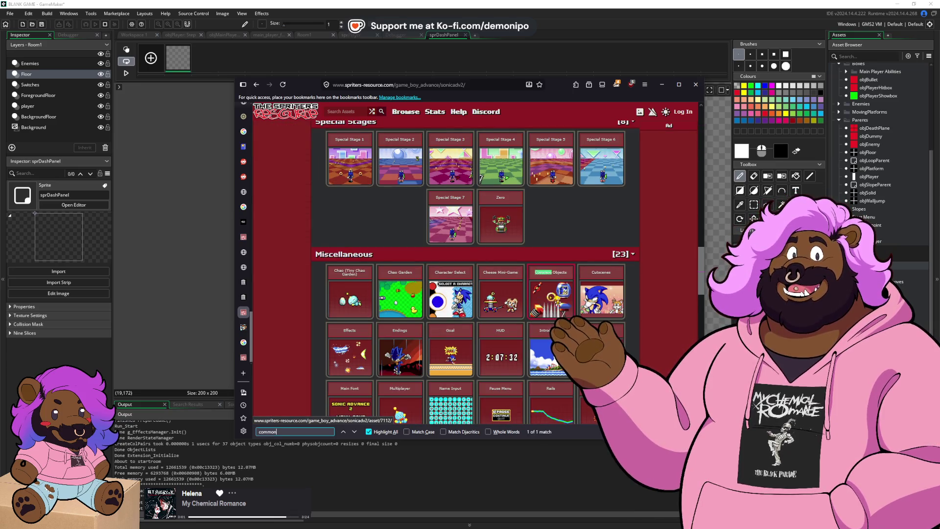
key(Escape)
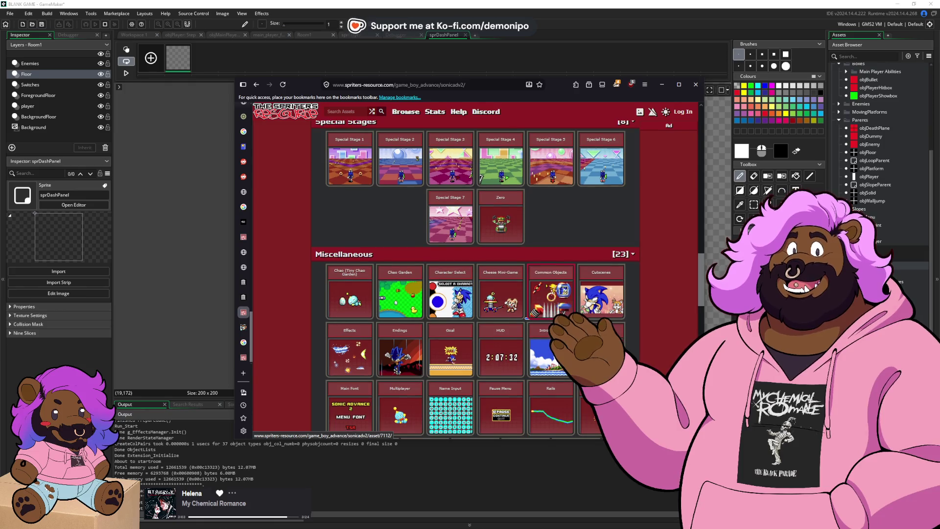
key(Return)
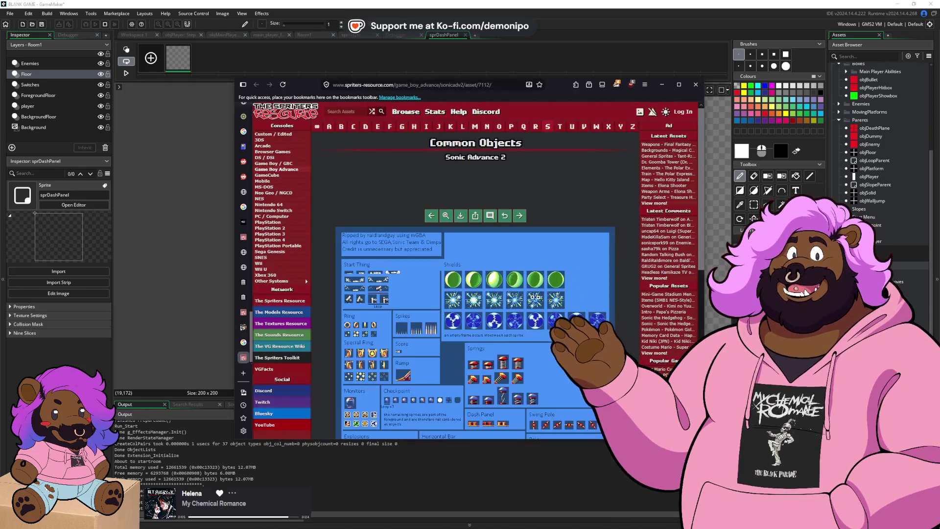
- Enlarge the Common Objects sheet and zoom in on the Dash Panel sprites
scroll(488, 296, down, 3)
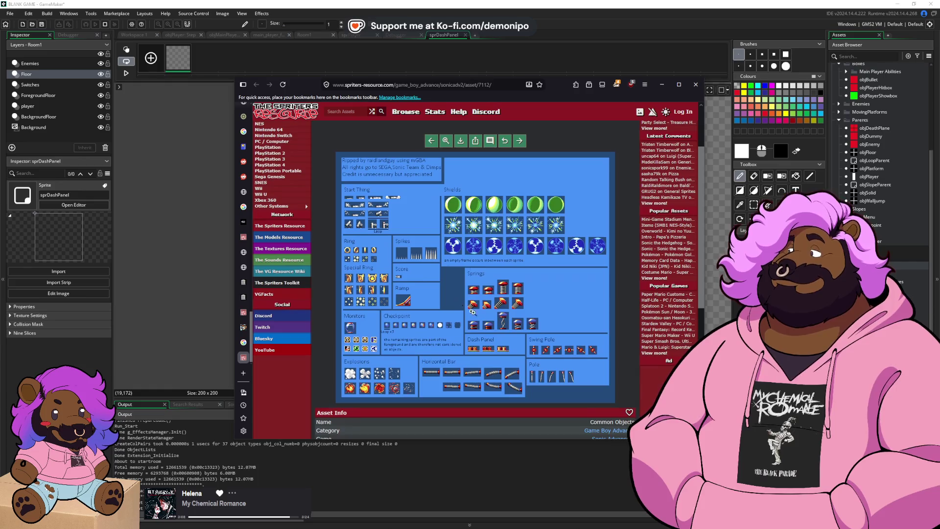
click(500, 354)
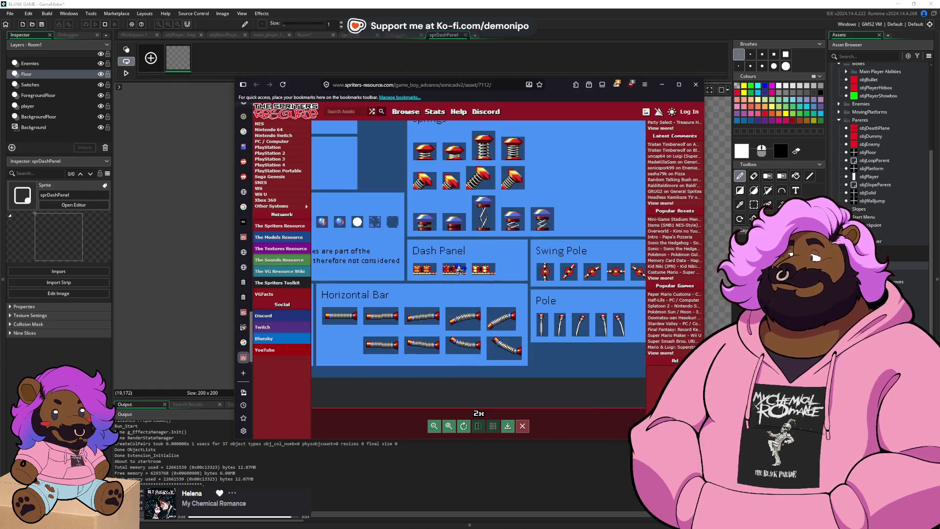
scroll(466, 263, up, 1)
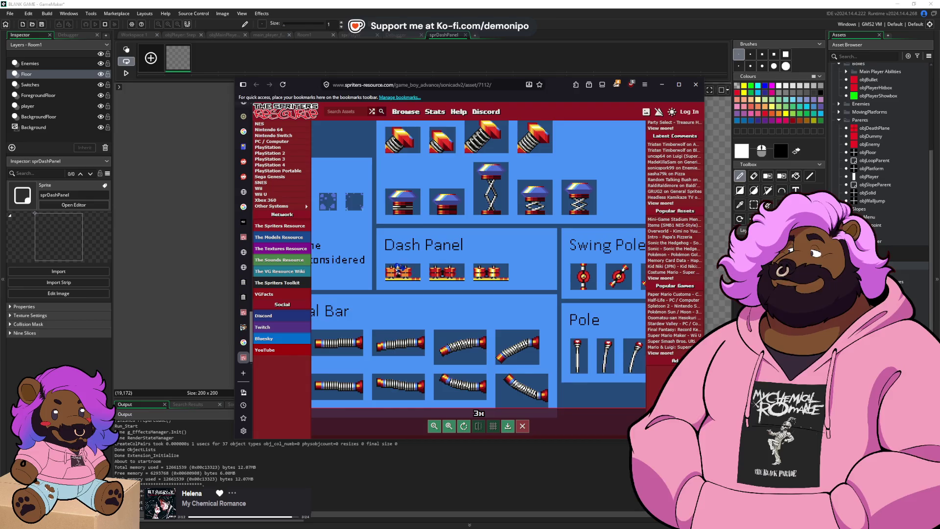
scroll(406, 272, up, 3)
scroll(568, 272, down, 3)
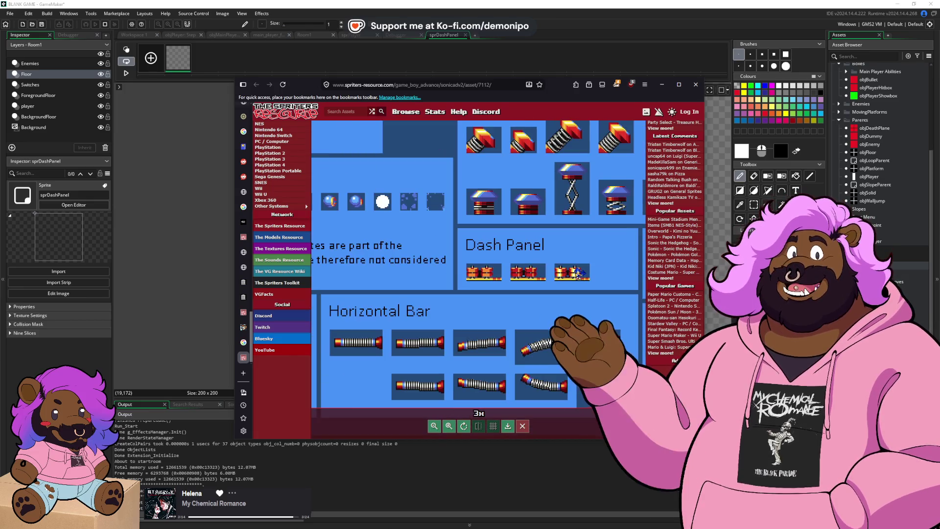
scroll(536, 277, down, 2)
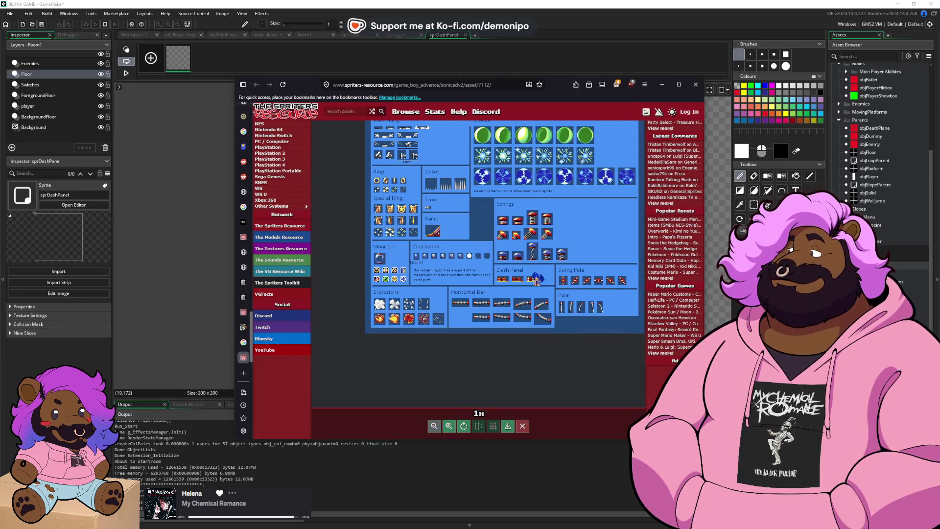
scroll(536, 277, up, 4)
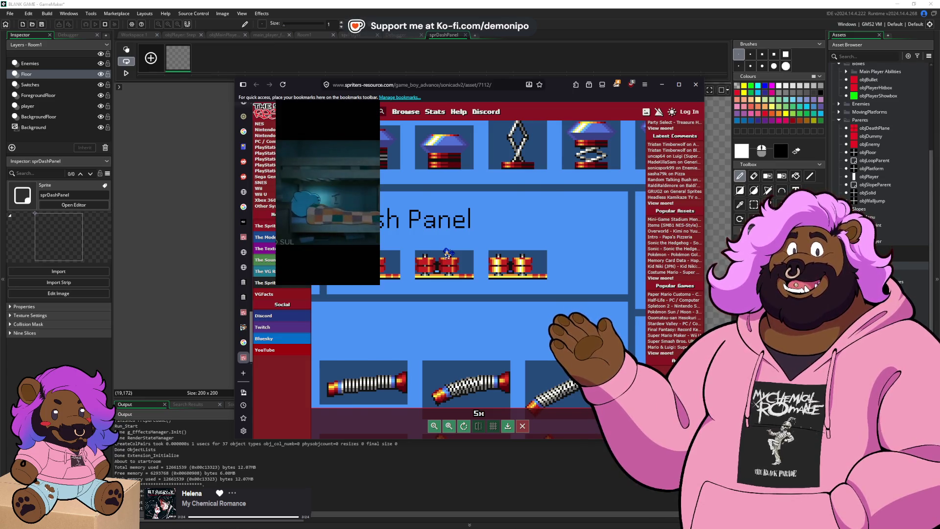
scroll(446, 253, down, 3)
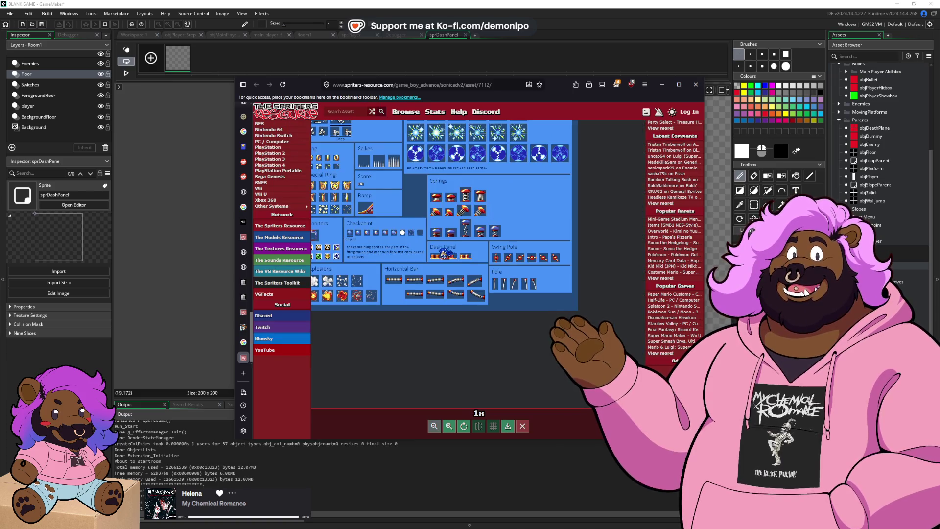
scroll(509, 251, down, 1)
drag(510, 251, 501, 287)
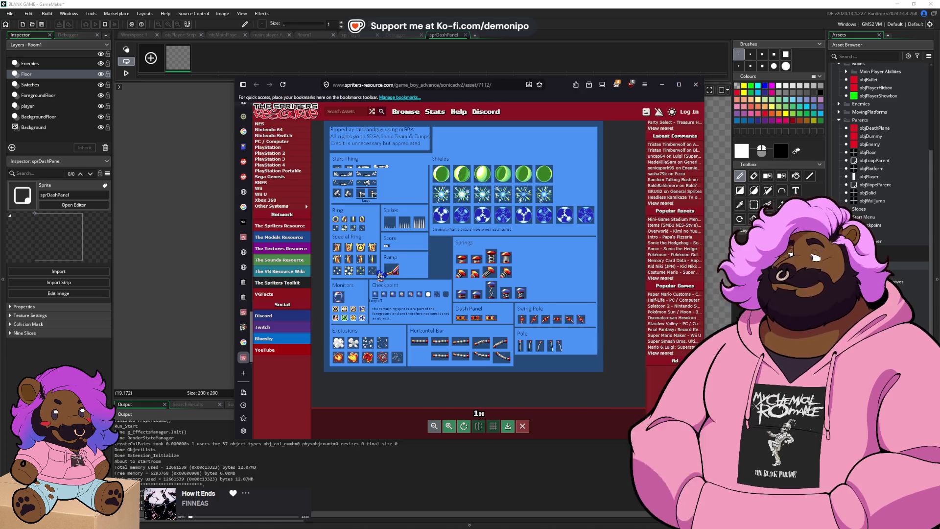
scroll(482, 318, up, 2)
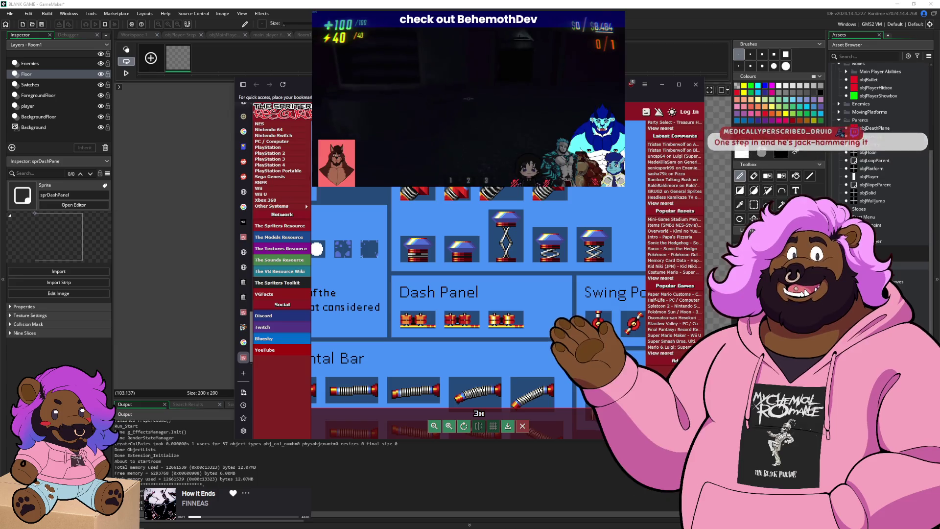
key(alt+Tab)
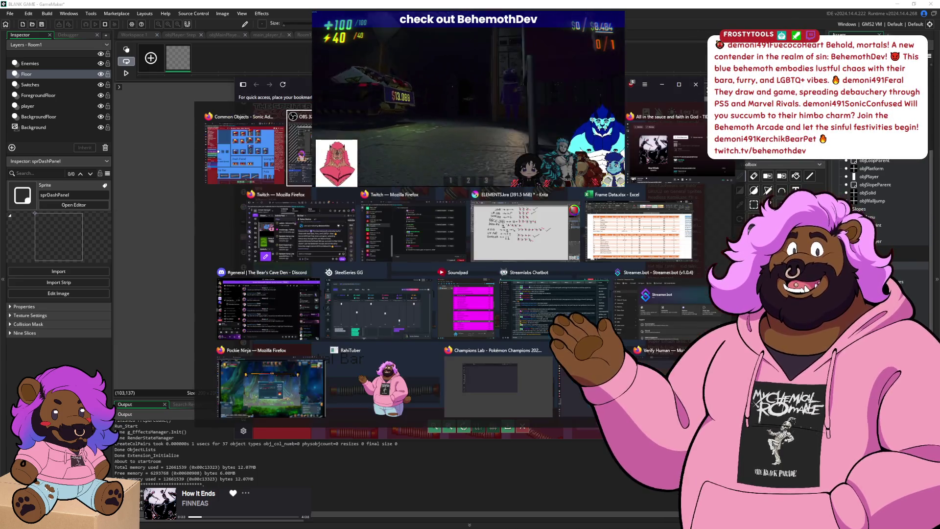
- Drop the Common Objects sheet into sprDashPanel, replacing its existing frames
drag(500, 214, 506, 289)
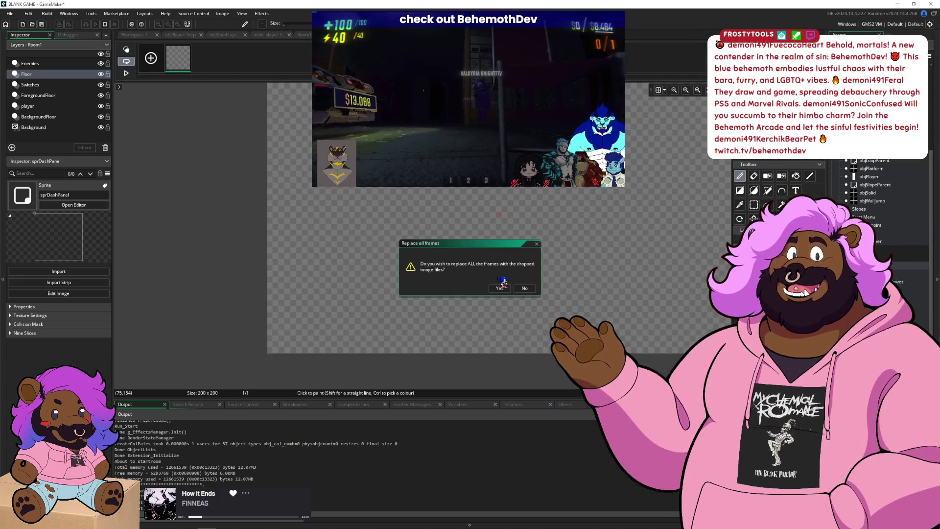
click(507, 290)
scroll(422, 327, up, 3)
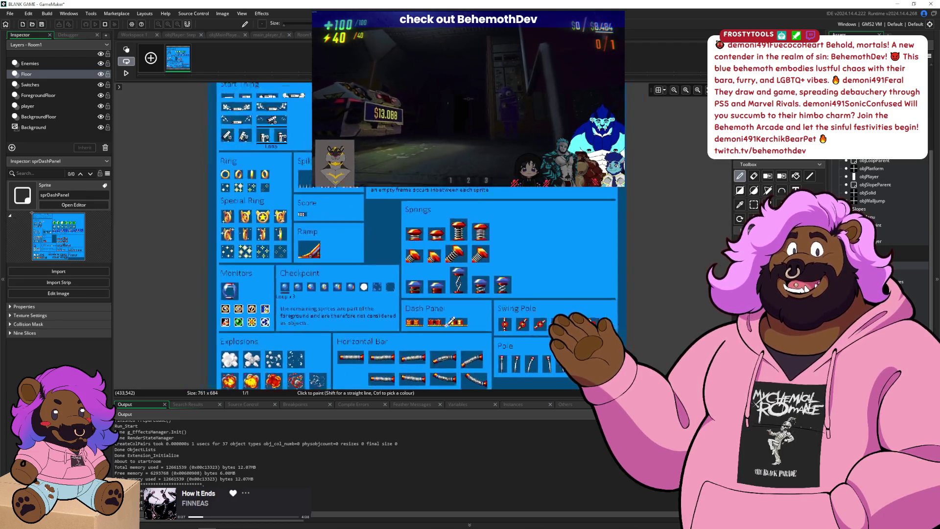
scroll(422, 327, up, 4)
- Select the three Dash Panel images on the sheet and lift them out
key(s)
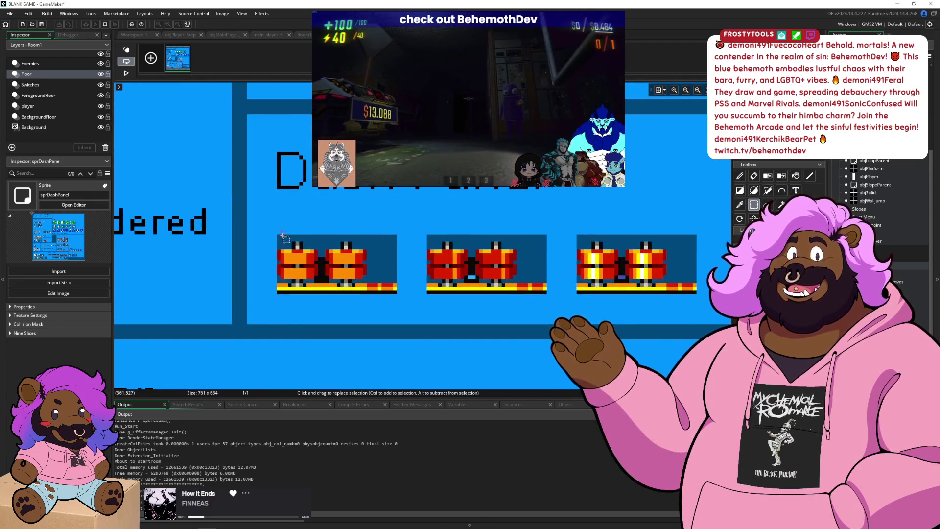
mouse_move(278, 235)
mouse_down()
mouse_move(343, 267)
mouse_move(697, 292)
mouse_up()
mouse_move(485, 262)
mouse_down()
mouse_move(576, 263)
mouse_move(523, 230)
mouse_move(501, 241)
mouse_up()
key(d)
key(ctrl+z)
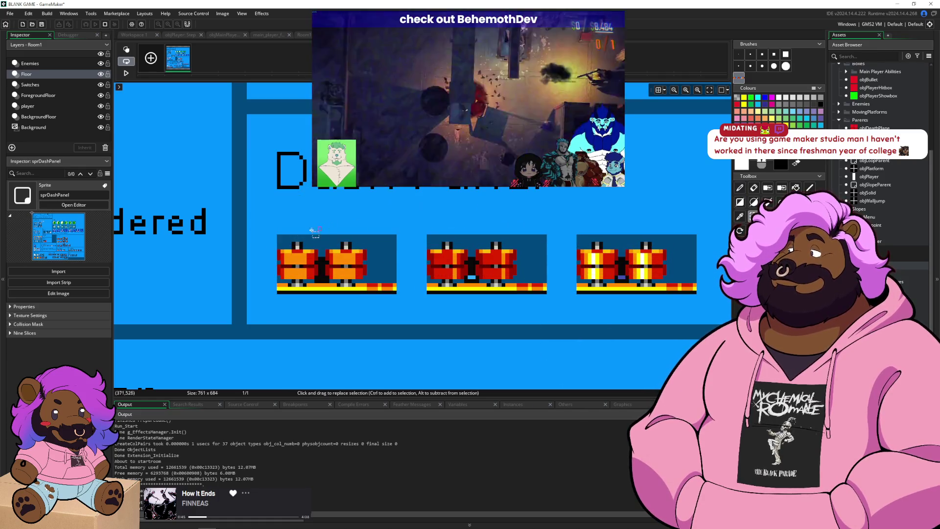
key(s)
drag(280, 236, 364, 259)
drag(626, 300, 696, 291)
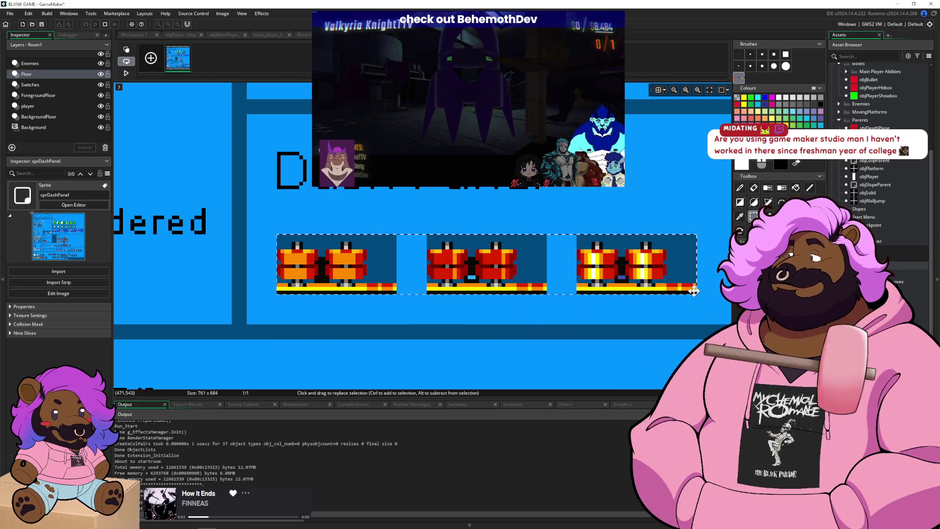
mouse_move(691, 293)
mouse_down()
mouse_move(886, 293)
mouse_move(743, 293)
mouse_up()
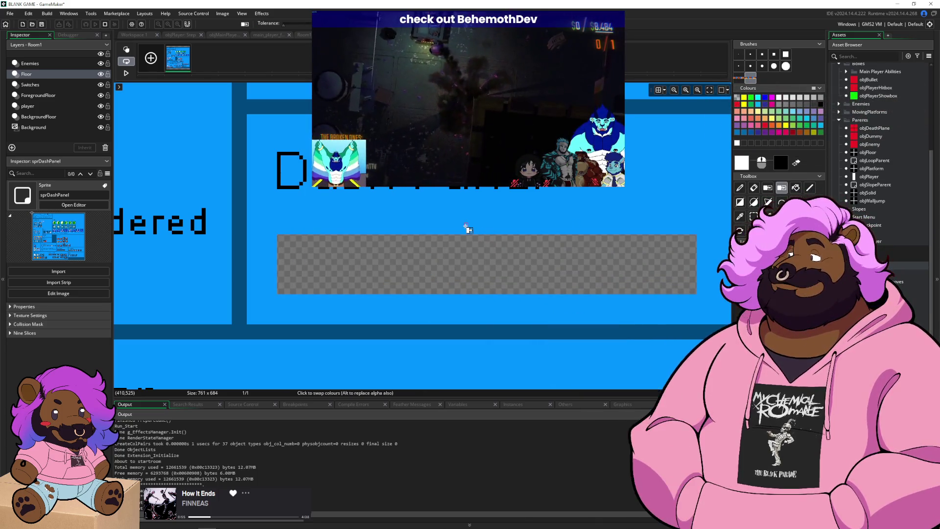
- Clear the canvas and paste the Dash Panel strip at its top-left corner
scroll(464, 224, down, 5)
scroll(449, 223, down, 4)
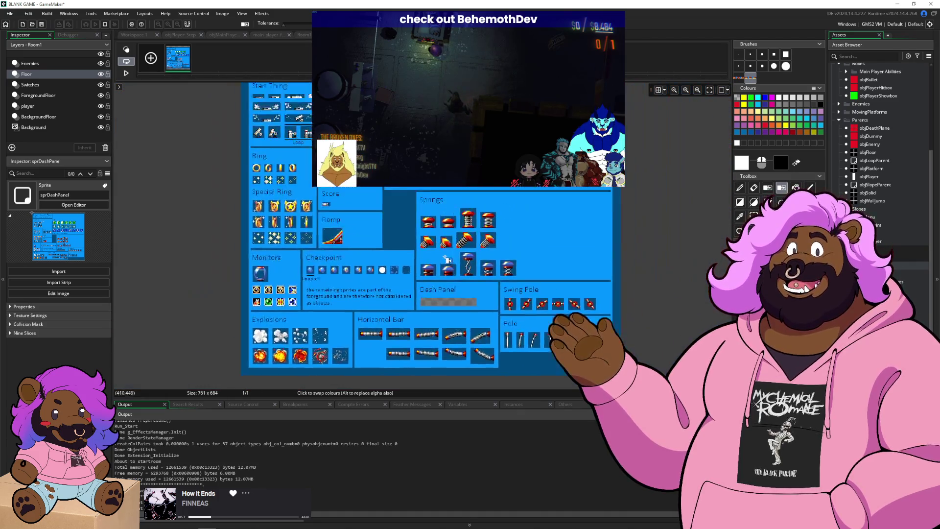
key(s)
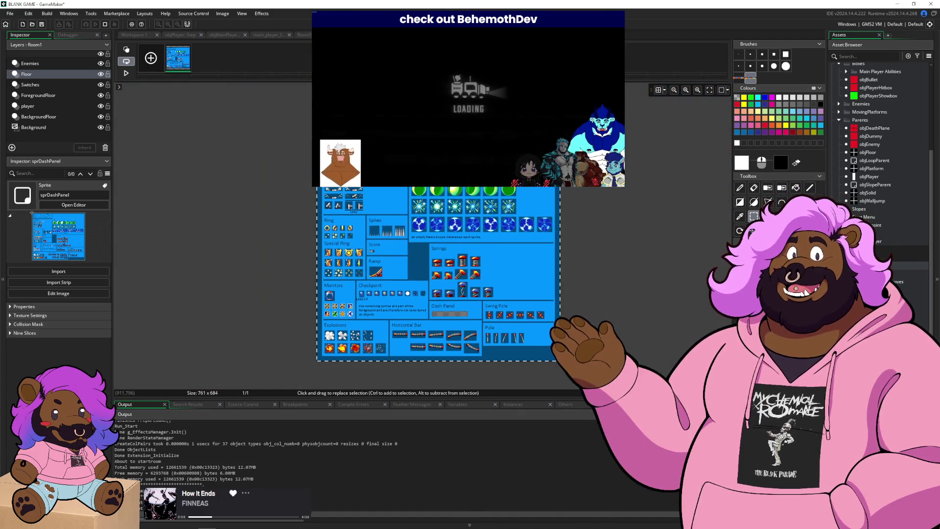
key(ctrl+z)
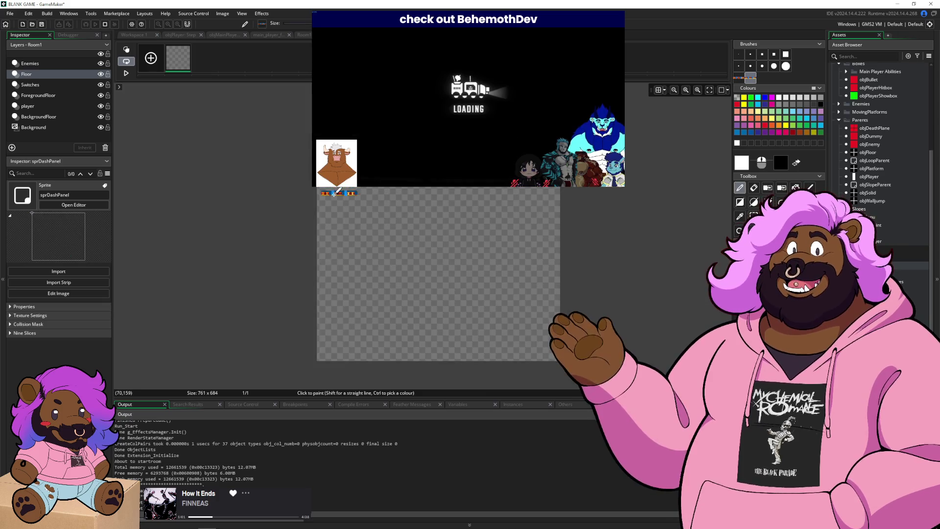
key(d)
scroll(325, 225, up, 2)
scroll(639, 335, up, 1)
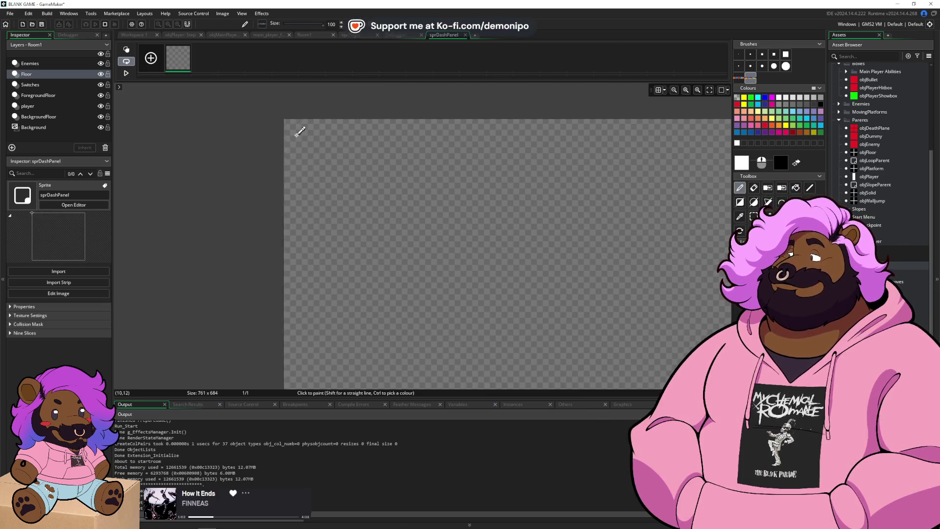
key(ctrl+y)
mouse_move(639, 335)
mouse_down()
mouse_move(475, 201)
mouse_move(501, 180)
mouse_move(475, 148)
mouse_up()
- Delete both blue gaps between the dash panels, then box-select all three panels
key(s)
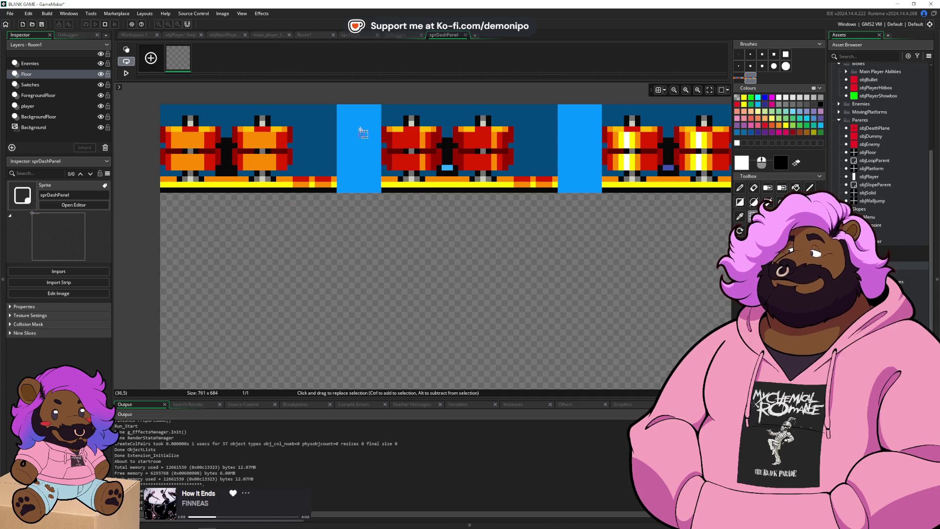
scroll(361, 135, down, 2)
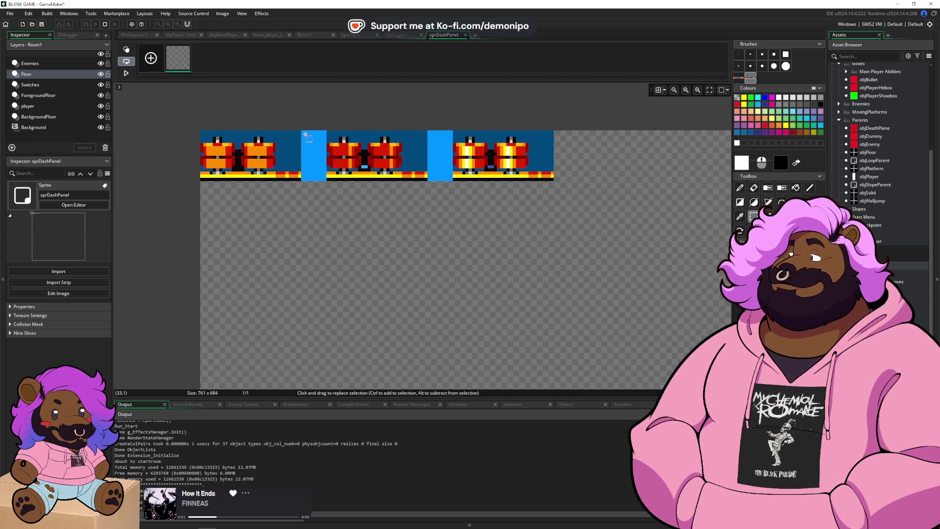
drag(302, 130, 323, 180)
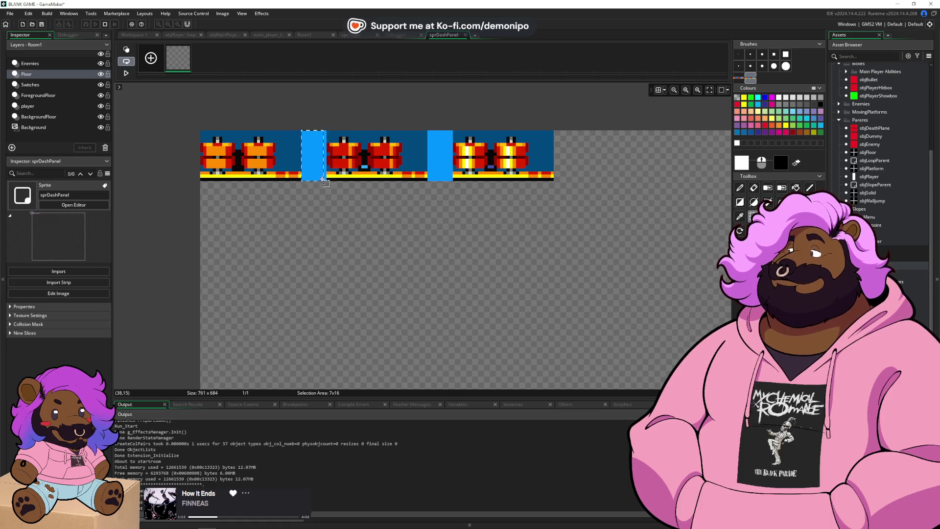
key(Delete)
click(324, 132)
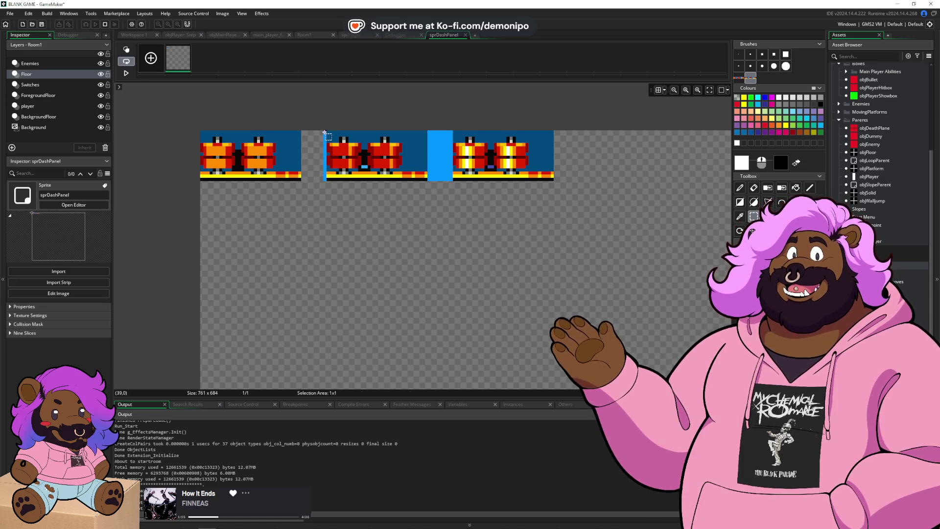
mouse_move(429, 131)
mouse_down()
mouse_move(449, 182)
mouse_move(448, 155)
mouse_up()
key(Delete)
key(Delete)
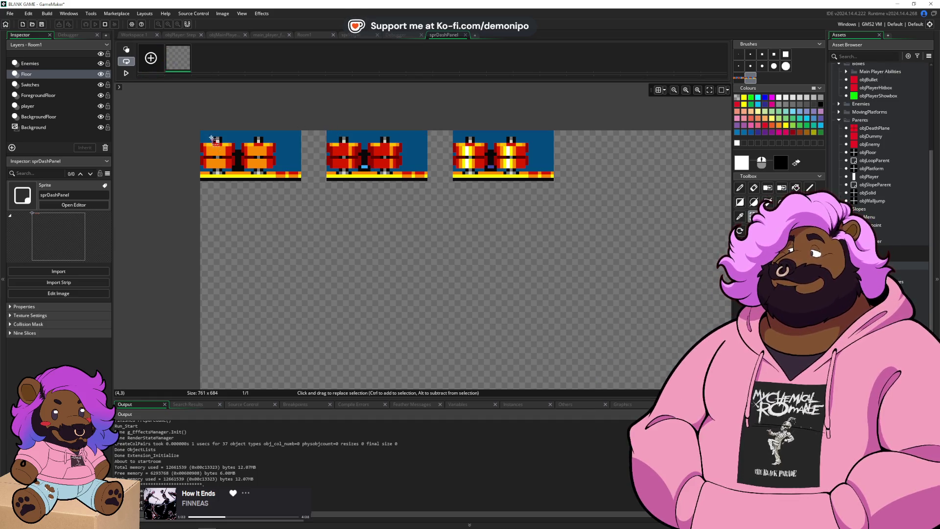
mouse_move(202, 132)
mouse_down()
mouse_move(296, 174)
mouse_move(362, 186)
mouse_move(554, 182)
mouse_up()
- Copy the second and third dash panels into new frames 2 and 3
click(503, 246)
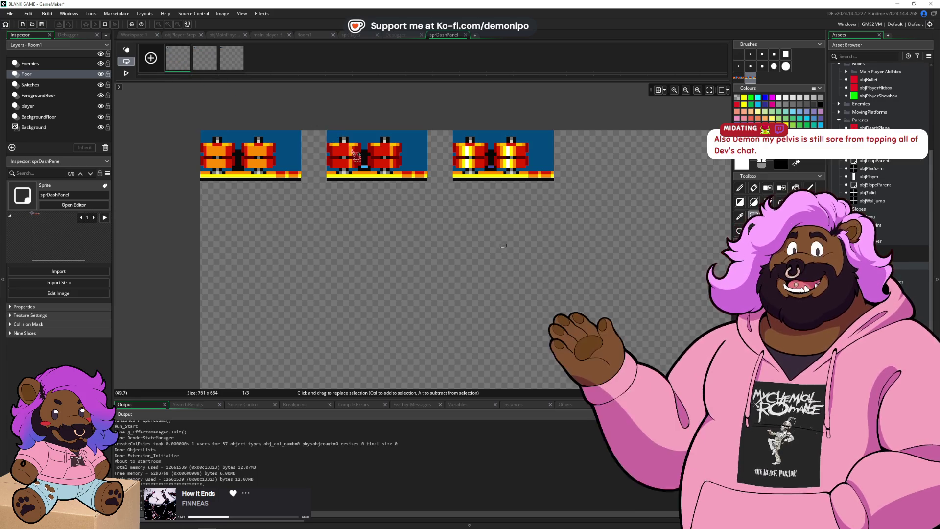
drag(326, 130, 602, 191)
key(Delete)
key(ctrl+z)
click(204, 58)
click(178, 58)
click(232, 57)
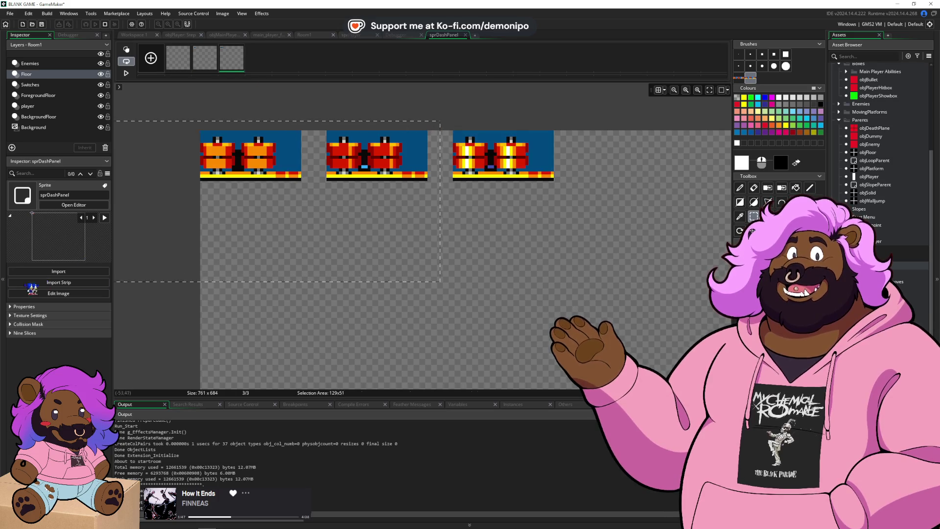
key(ctrl+z)
- Shift the remaining panel in frames 3 and 2 to each frame's left edge
drag(447, 131, 602, 216)
drag(508, 156, 254, 160)
click(205, 58)
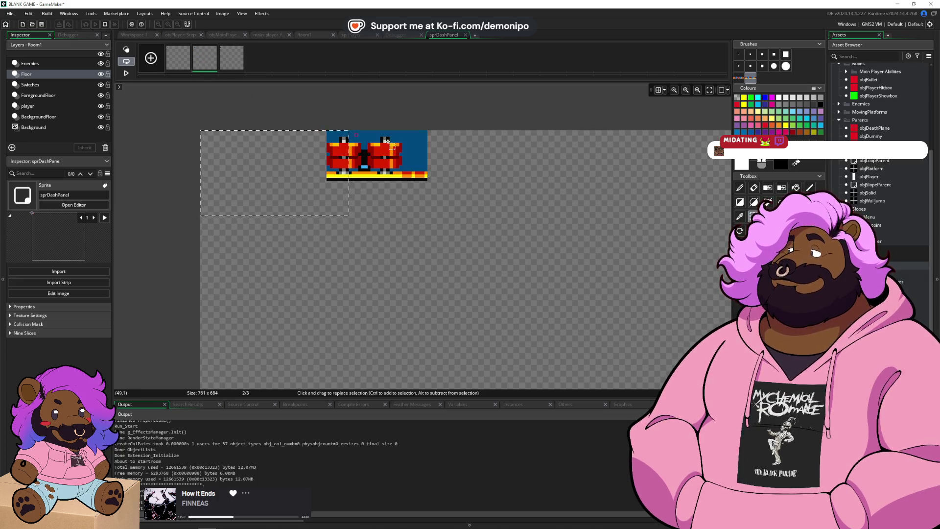
drag(472, 130, 198, 218)
drag(369, 166, 247, 164)
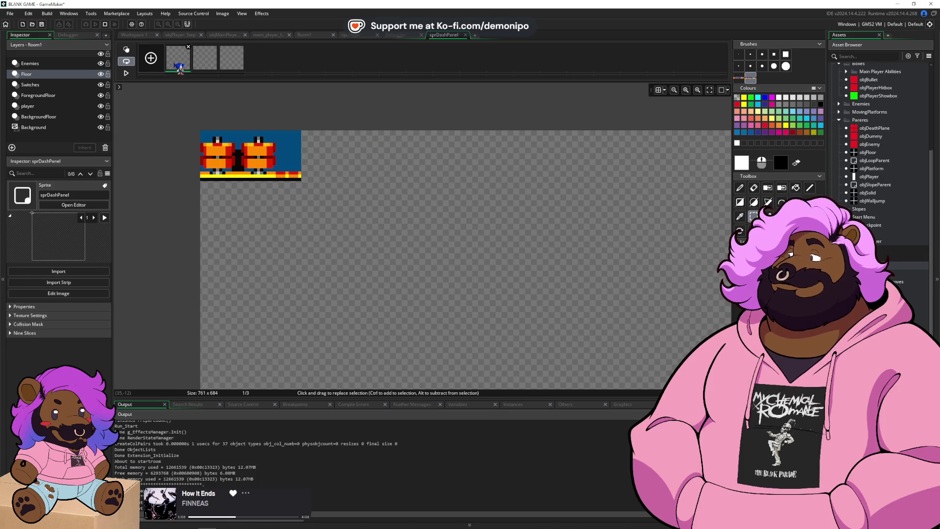
- Open the sprite's resize settings and choose Resize Canvas anchored top-left
drag(201, 131, 299, 180)
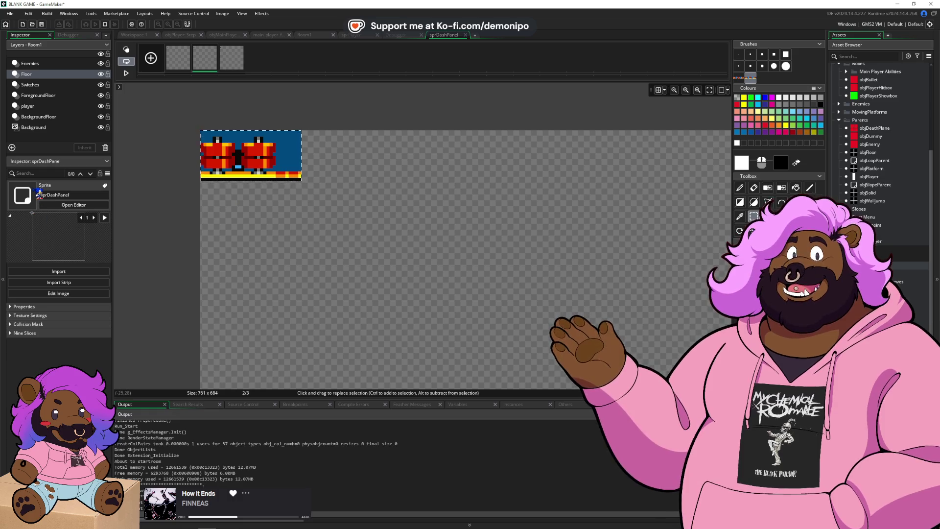
click(31, 307)
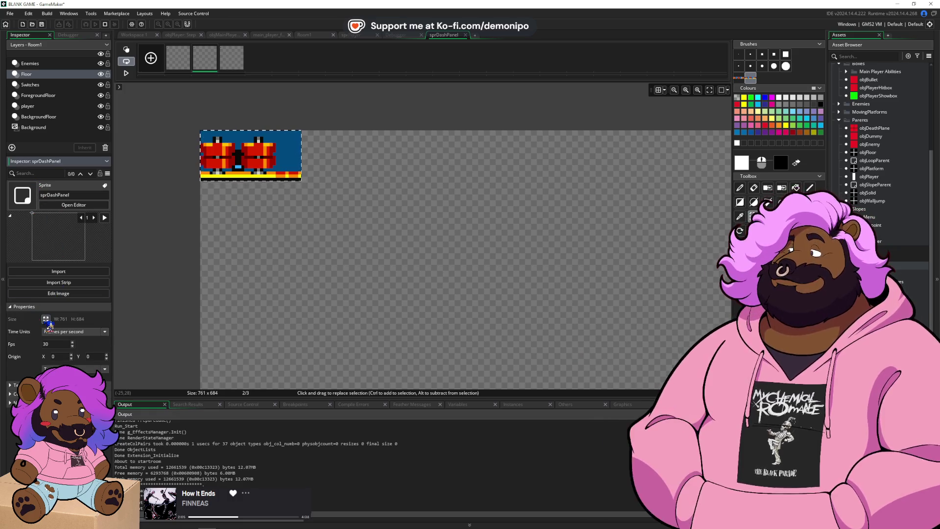
click(45, 319)
click(123, 96)
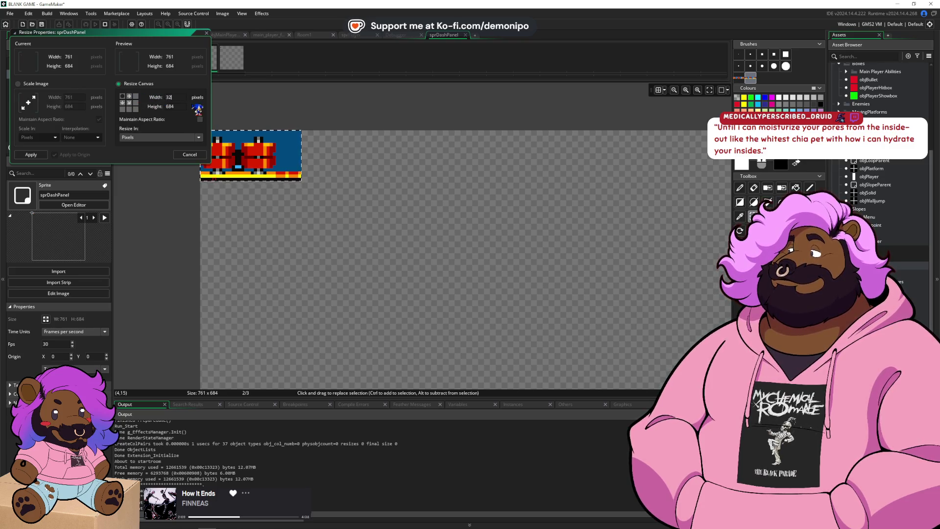
- Apply the 32 × 16 canvas and magic-wand delete the blue background in the current frame
key(Return)
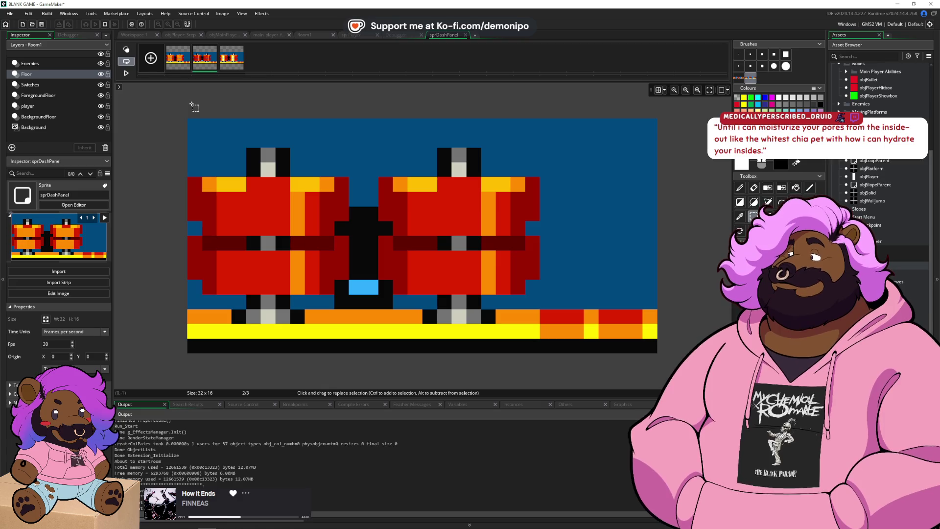
key(w)
click(558, 147)
key(Delete)
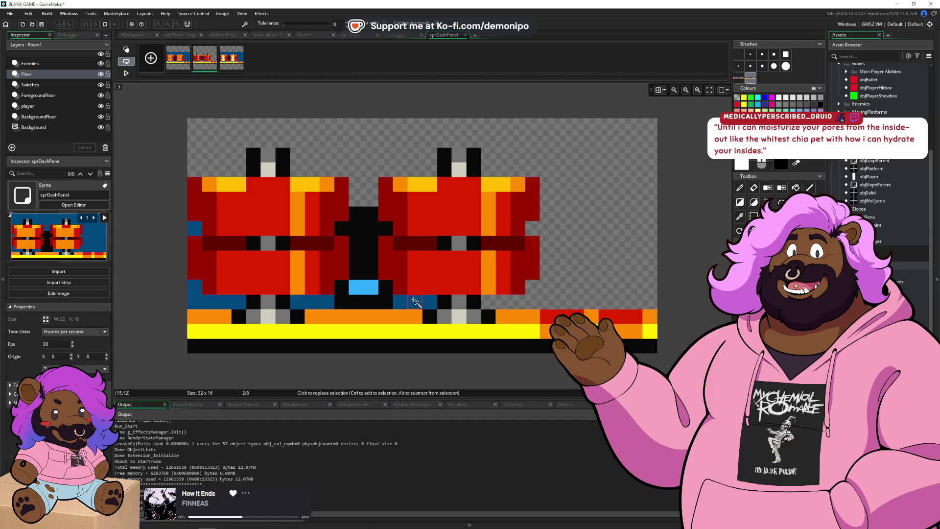
click(415, 302)
key(Delete)
click(313, 301)
key(Delete)
click(215, 294)
key(Delete)
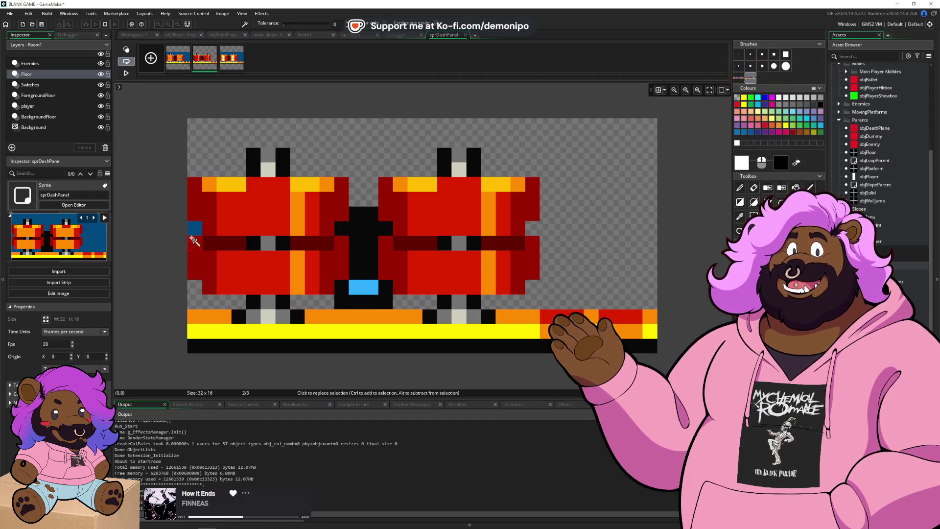
- Remove the blue background and leftover blue patches from the first frame
click(177, 58)
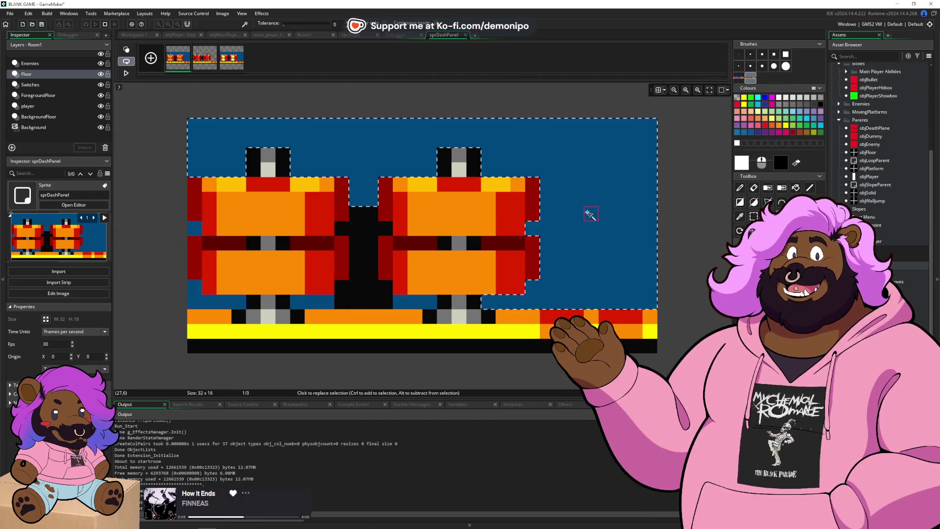
click(591, 214)
key(Delete)
key(Delete)
click(319, 301)
key(Delete)
click(215, 301)
key(Delete)
click(196, 234)
- Clear the blue background and dark-blue patches from the third frame
key(Delete)
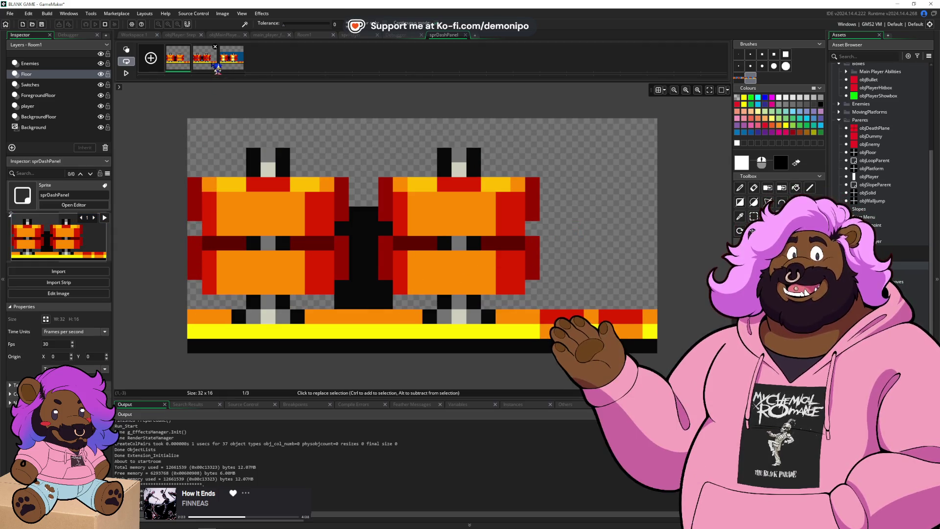
click(229, 64)
click(353, 148)
key(Delete)
click(197, 239)
key(Delete)
click(216, 302)
key(Delete)
click(387, 300)
click(323, 301)
key(Delete)
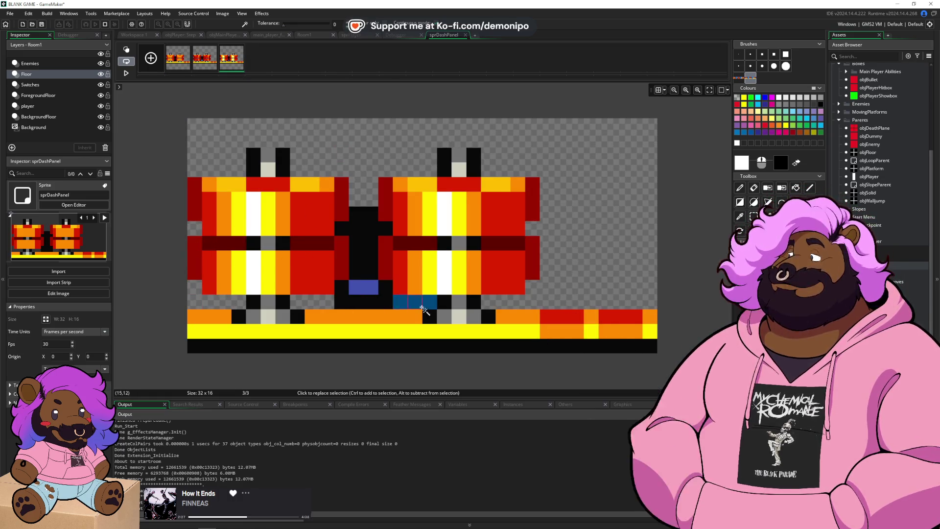
click(424, 302)
key(Delete)
click(369, 291)
- Play the sprDashPanel animation preview to check the three frames
key(space)
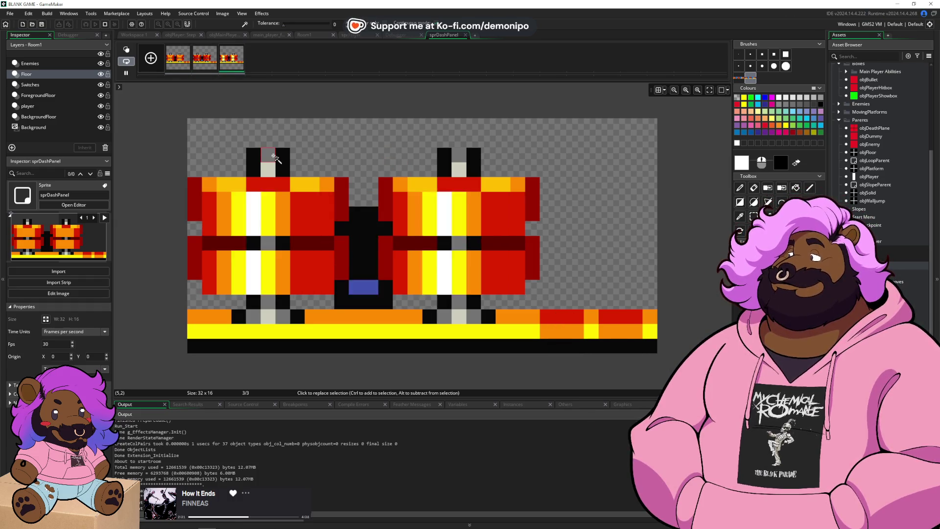
scroll(335, 171, down, 3)
scroll(335, 171, down, 5)
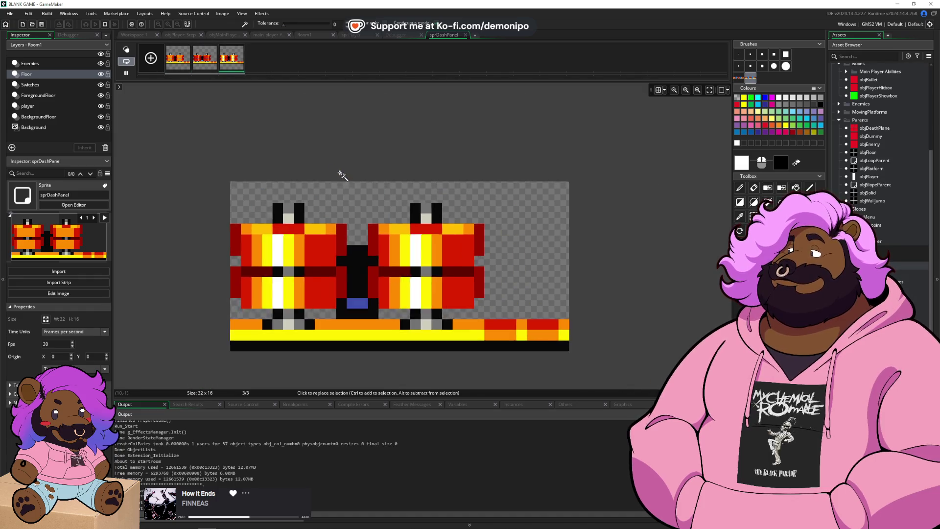
scroll(323, 182, down, 2)
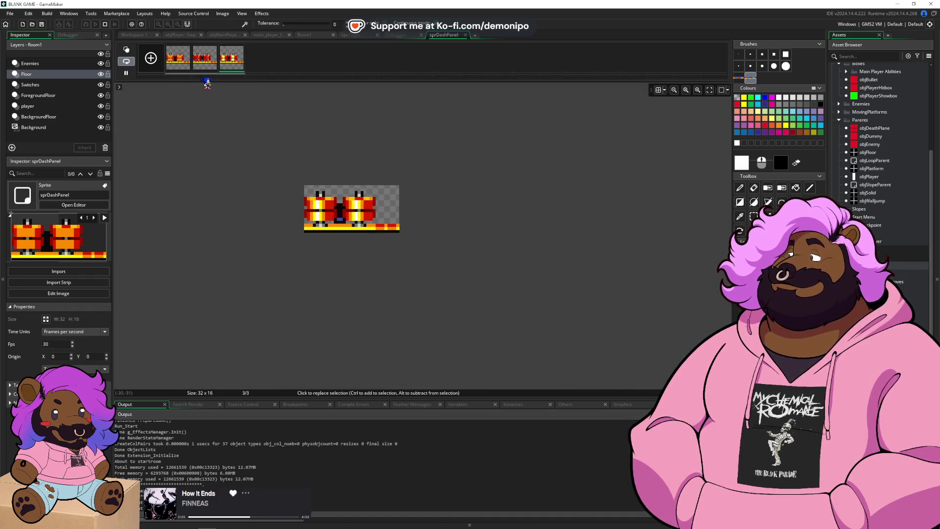
- Stop the preview and close the image editor, returning to the sprDashPanel sprite window
key(space)
key(space)
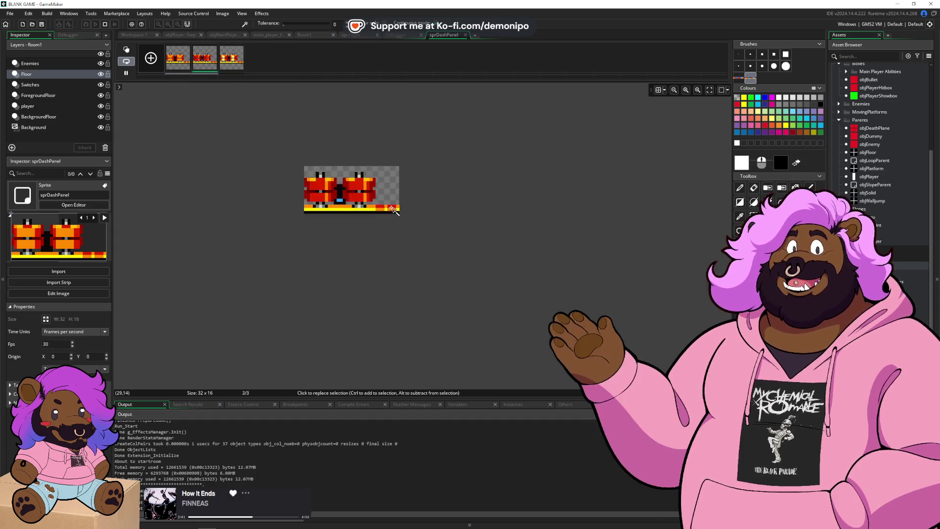
scroll(252, 86, down, 2)
click(466, 35)
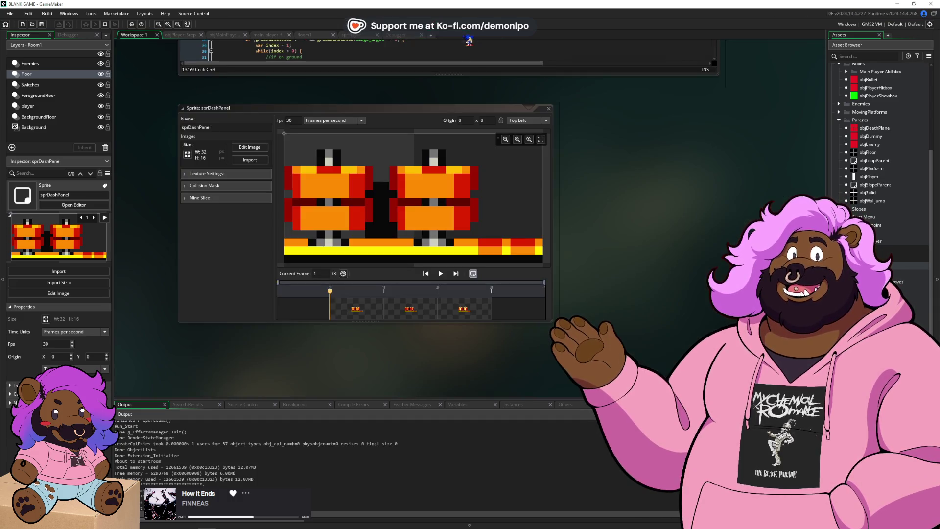
scroll(610, 199, up, 2)
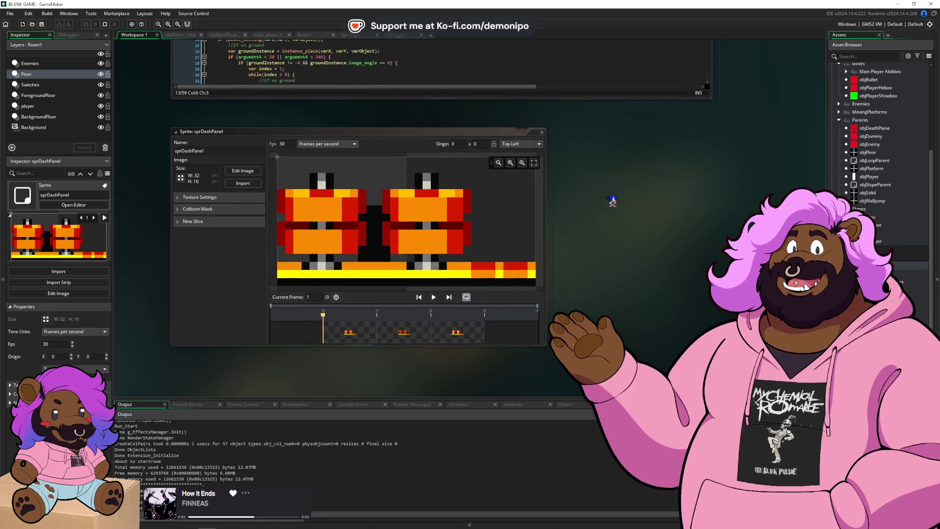
scroll(865, 210, up, 1)
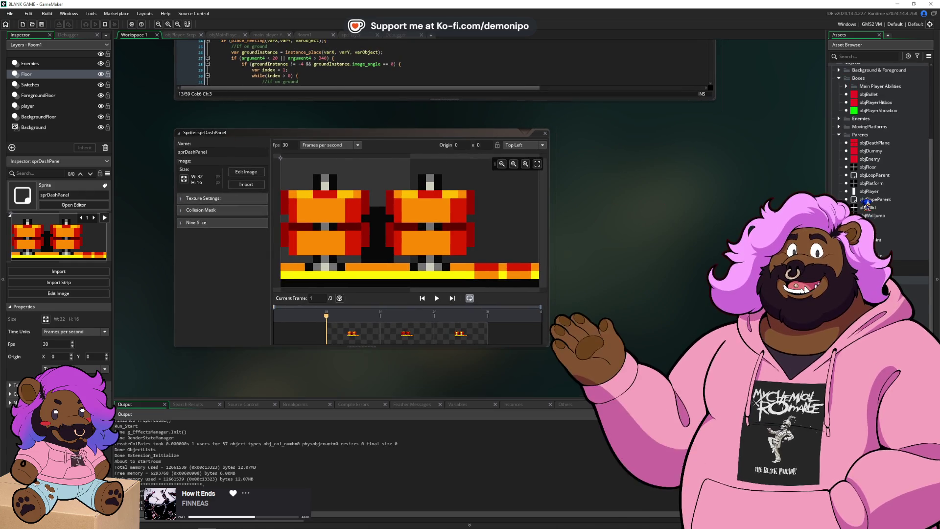
scroll(865, 201, up, 2)
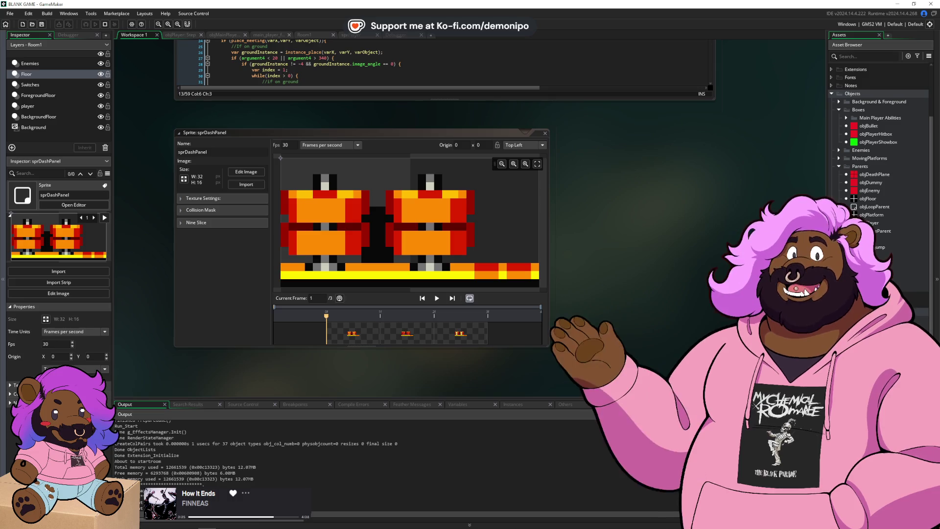
key(alt+Tab)
key(alt+Tab)
key(alt+Tab)
key(alt+Tab)
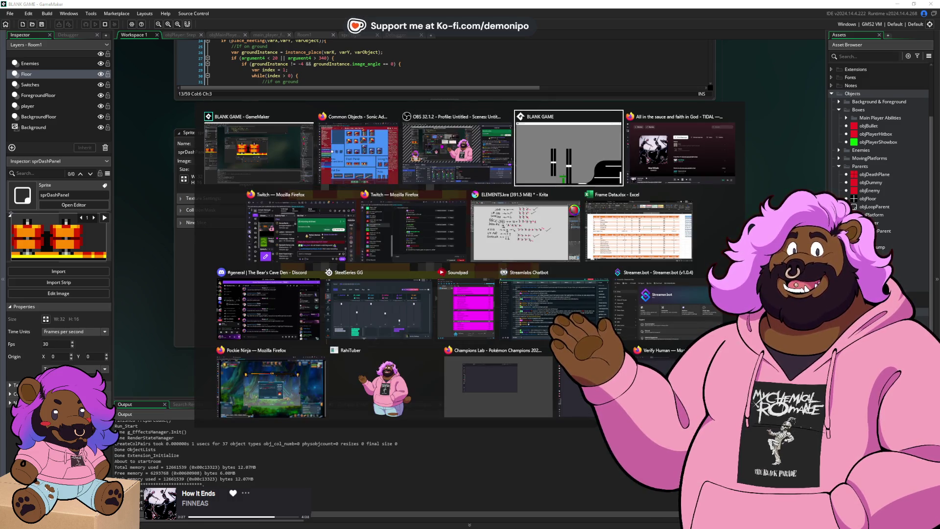
- Switch to Firefox and enter 'gamemaker 8.1' in a new tab's address bar
key(Escape)
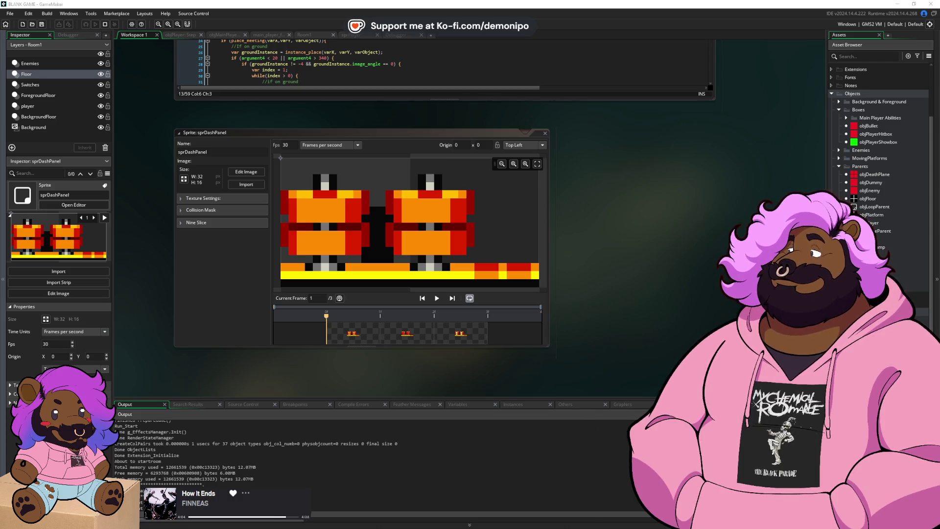
key(alt+Tab)
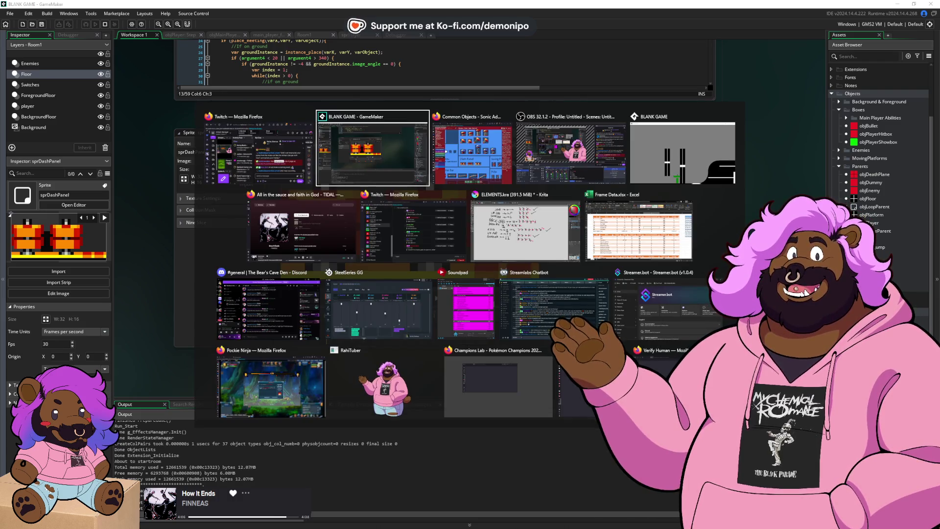
key(Tab)
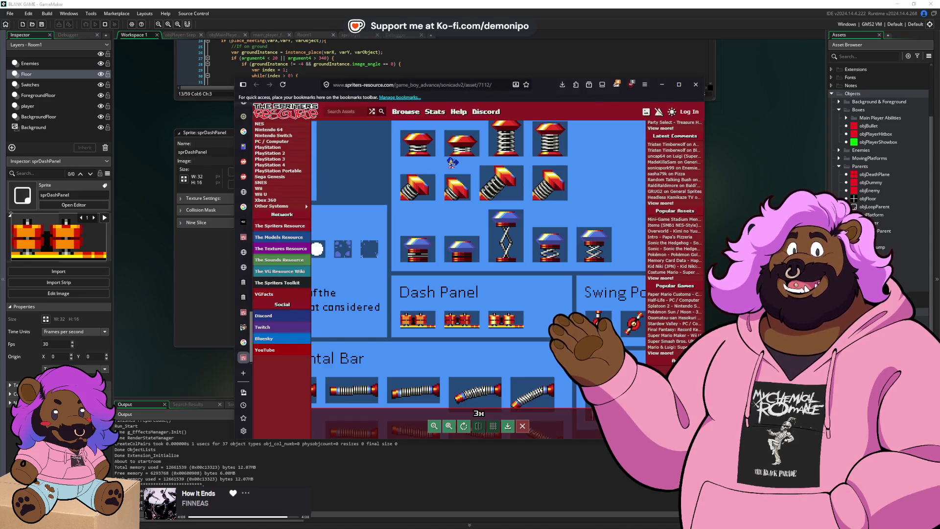
key(ctrl+t)
text(gamemaker 8.1)
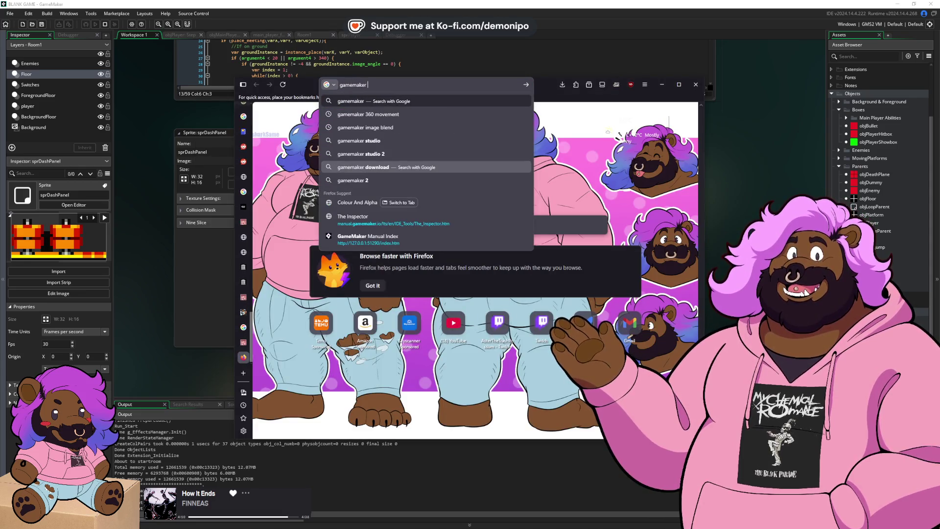
- Search 'gamemaker 8.1' and preview image results, ending on the Game Maker 8.1 Tutorial 3 video
key(Return)
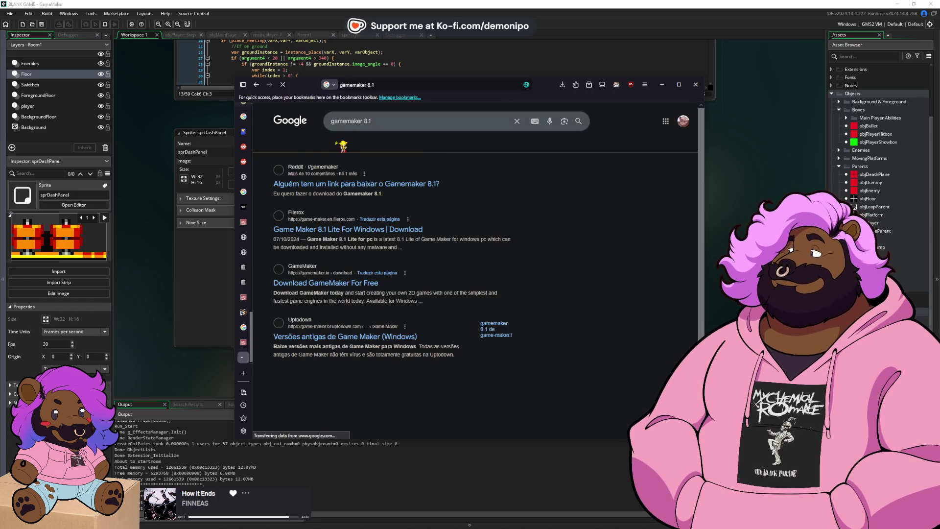
click(335, 147)
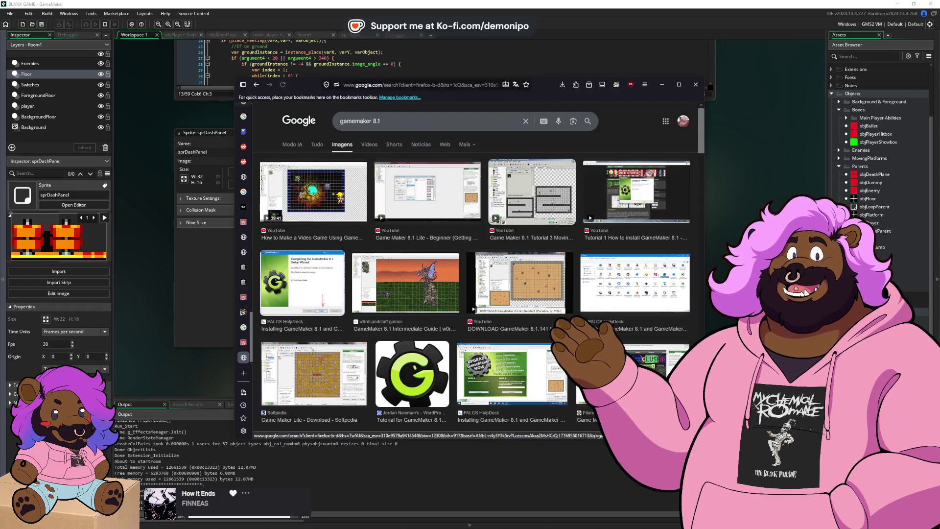
click(335, 196)
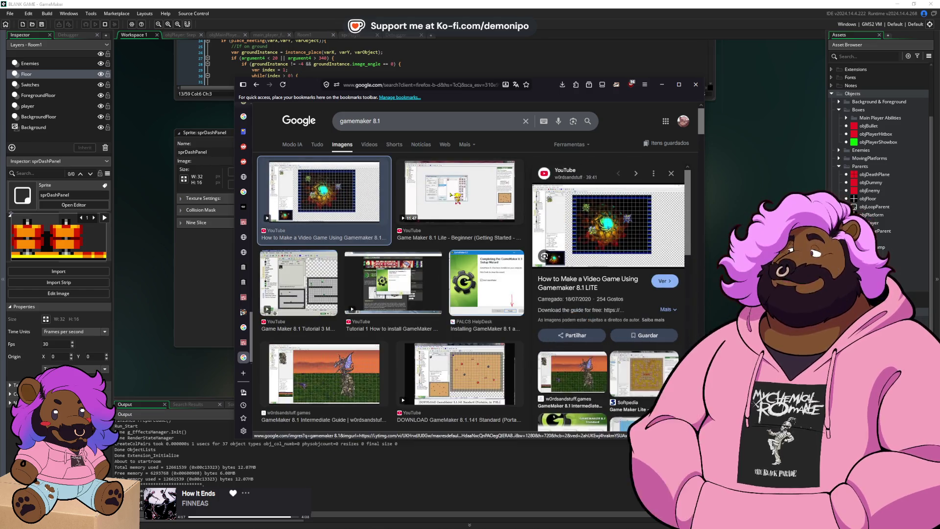
click(459, 191)
click(299, 283)
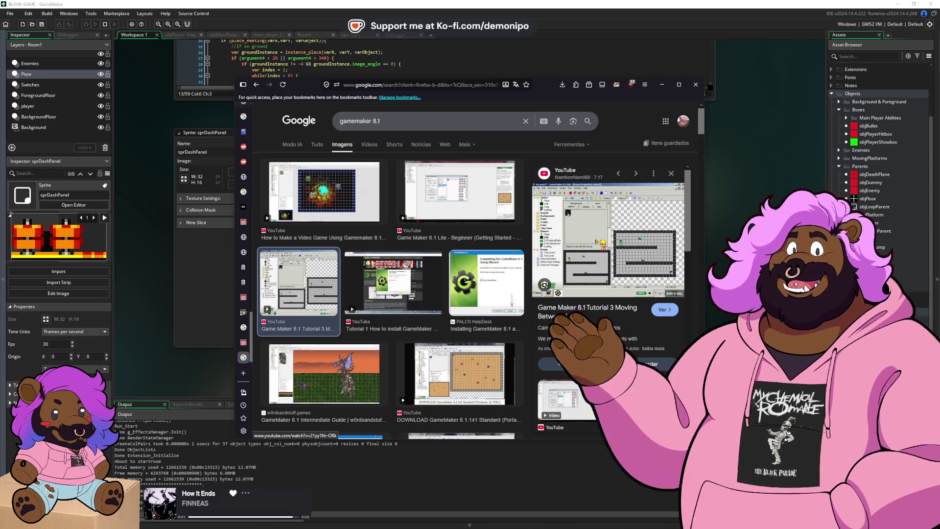
- Open the preview screenshot in a new tab, zoom it in, then bring GameMaker forward
key(ctrl+plus)
key(ctrl+plus)
key(ctrl+plus)
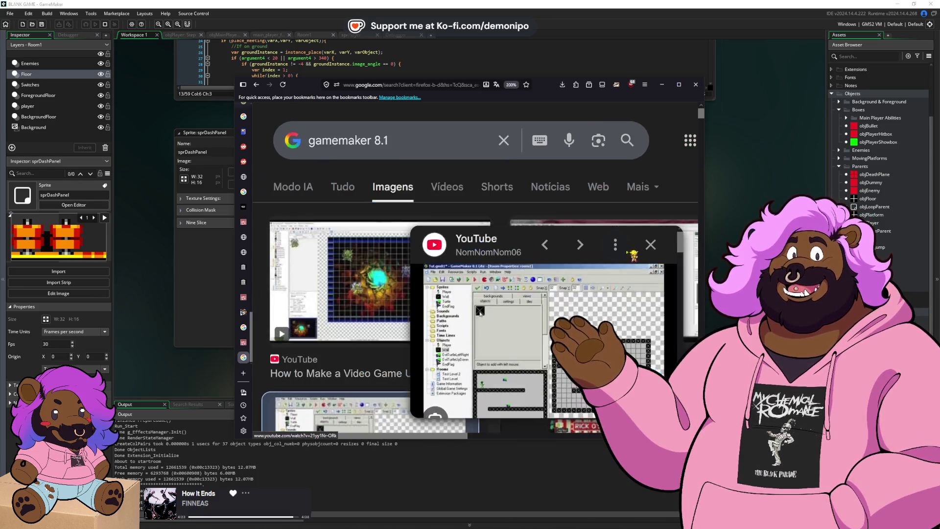
key(ctrl+minus)
key(ctrl+minus)
key(ctrl+minus)
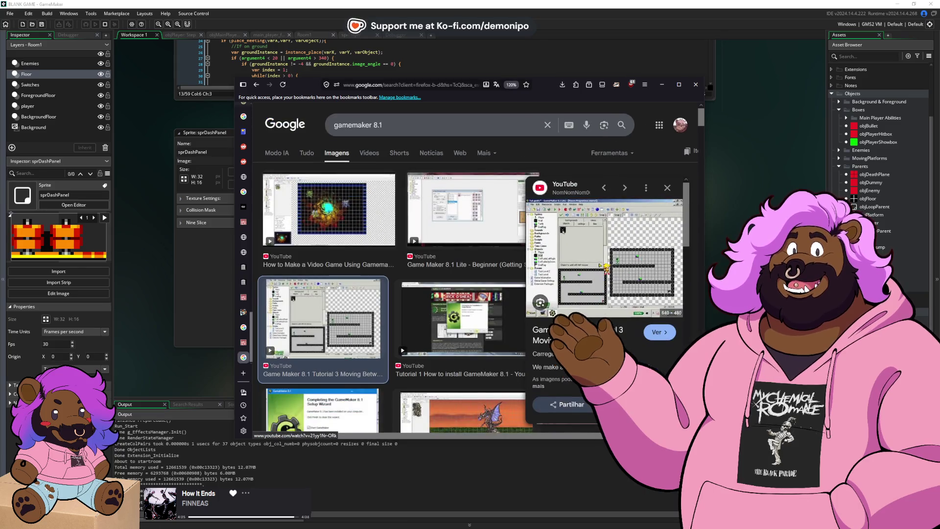
right_click(602, 267)
click(637, 368)
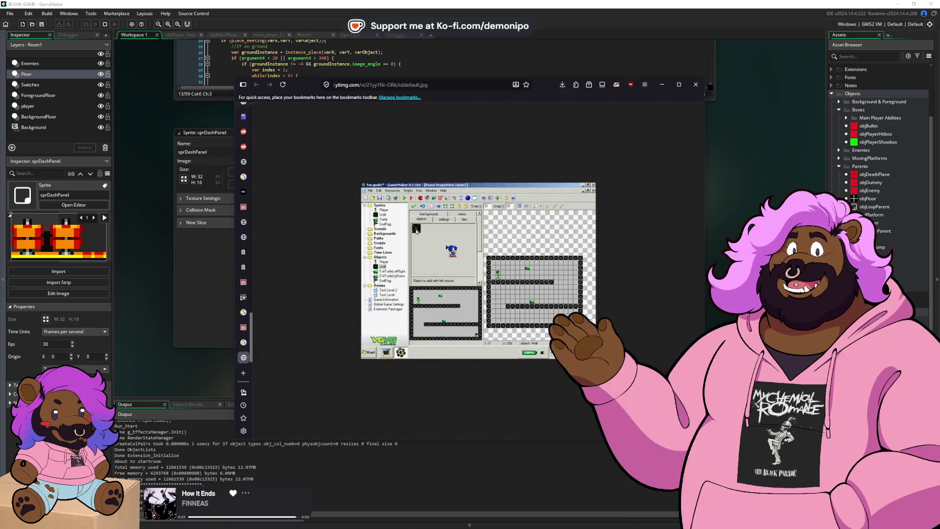
key(ctrl+plus)
key(ctrl+plus)
key(ctrl+plus)
key(ctrl+plus)
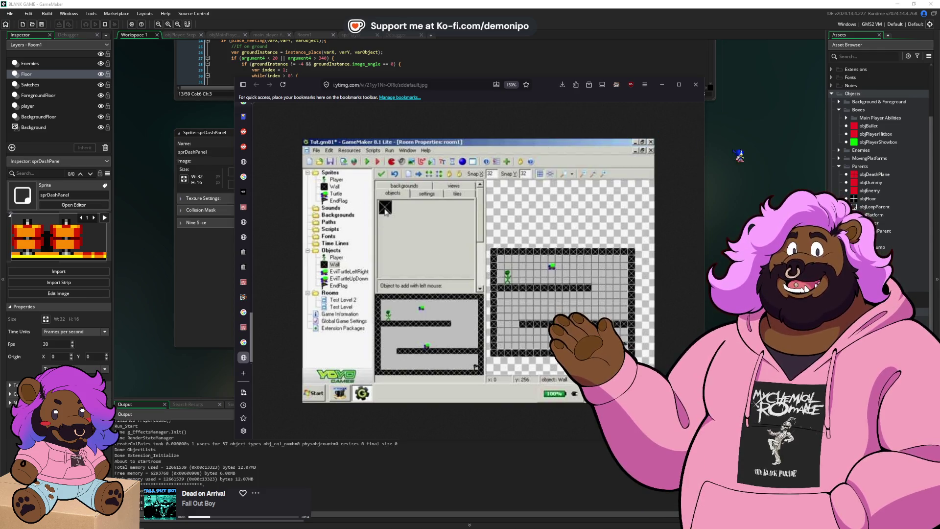
click(739, 154)
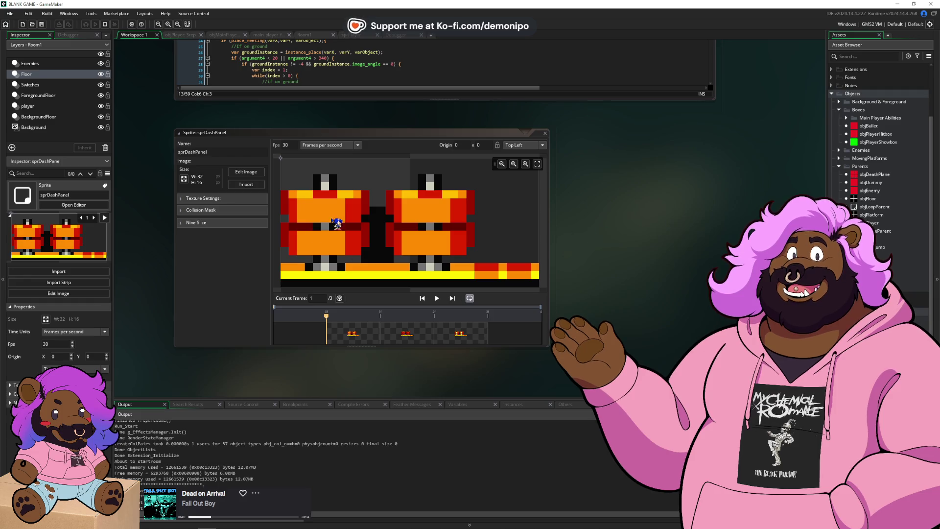
- Back in Firefox, search Google Images for 'gamemaker studio 1.4'
scroll(631, 255, down, 2)
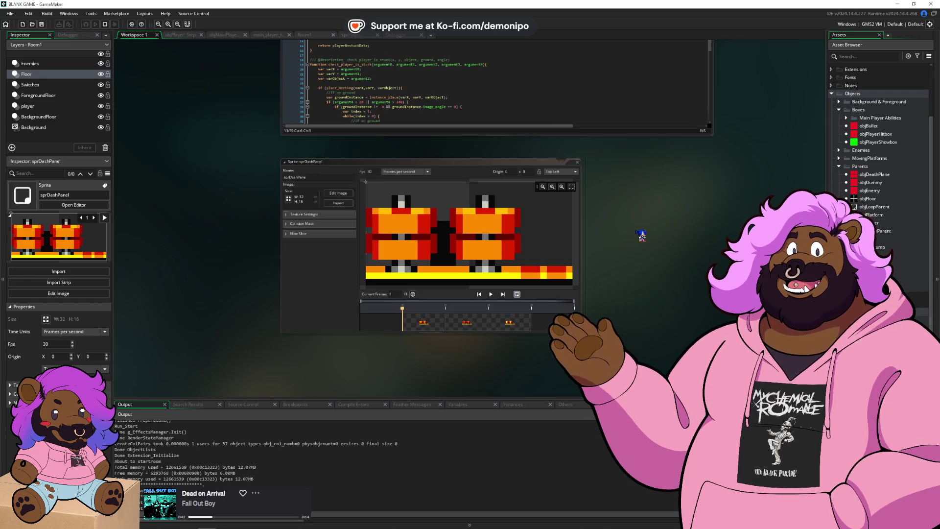
scroll(642, 235, up, 2)
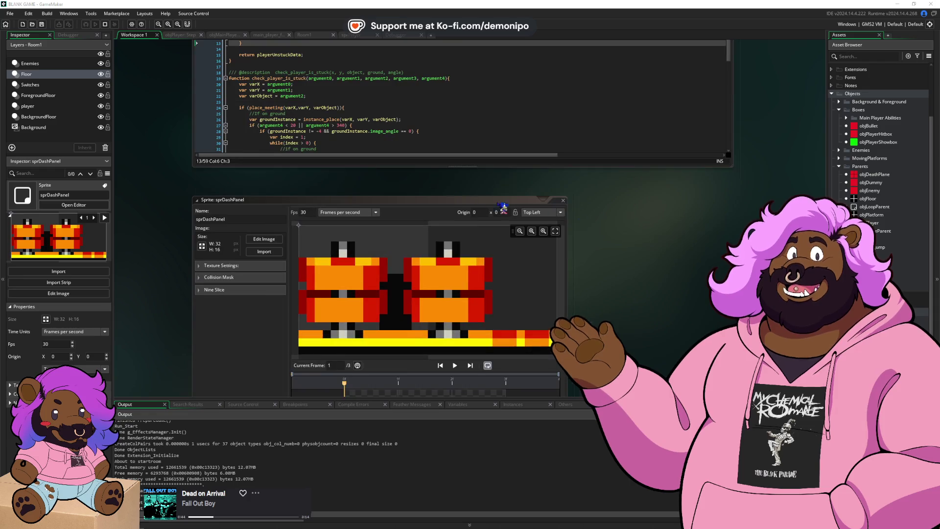
key(alt+Tab)
key(alt+Tab)
click(385, 84)
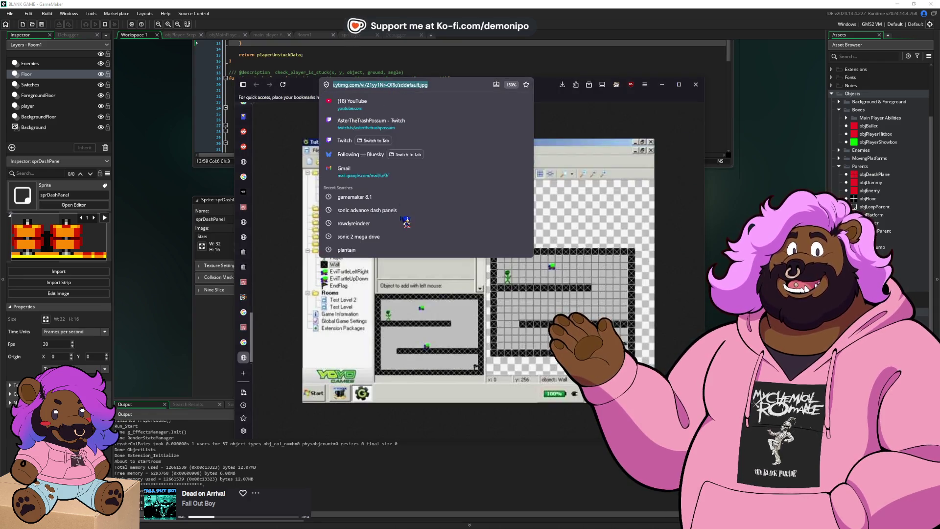
click(390, 222)
click(414, 120)
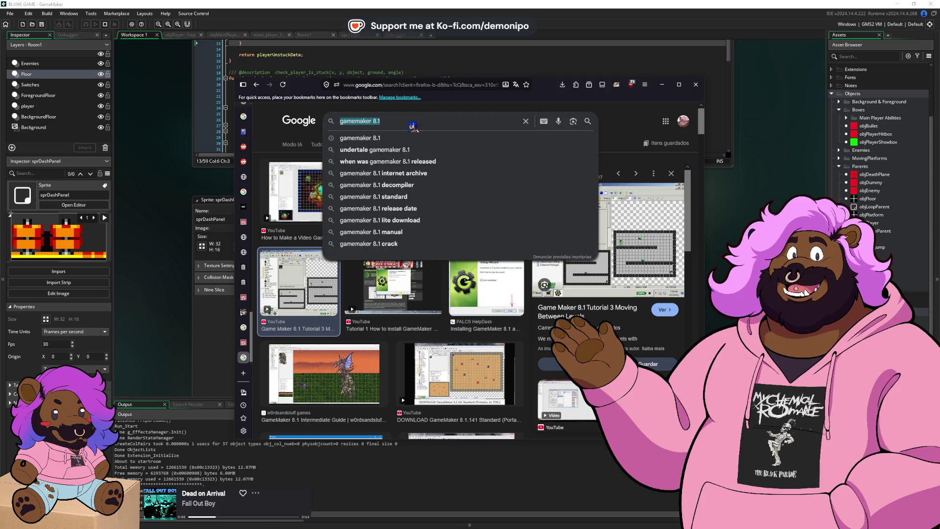
text(studio 1.4)
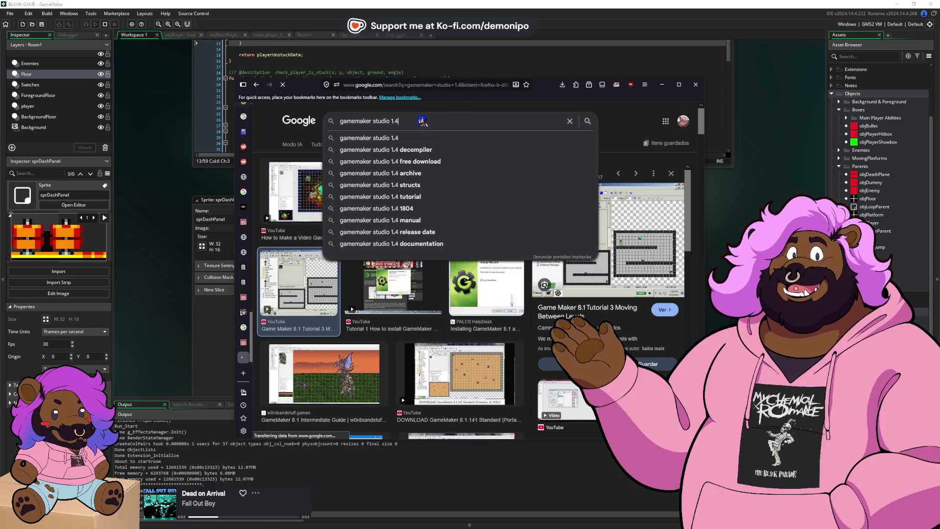
key(Return)
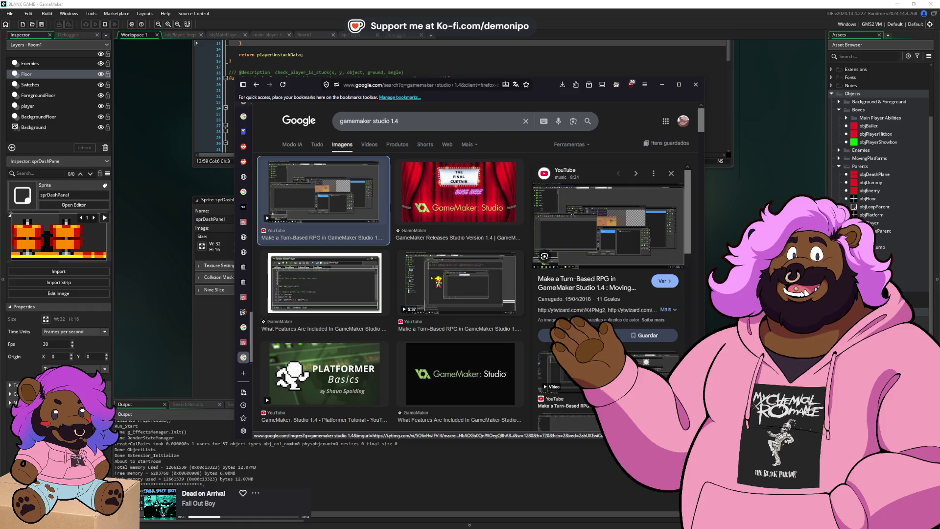
- View the turn-based RPG result's image full size, then return to the studio 1.4 results
click(431, 281)
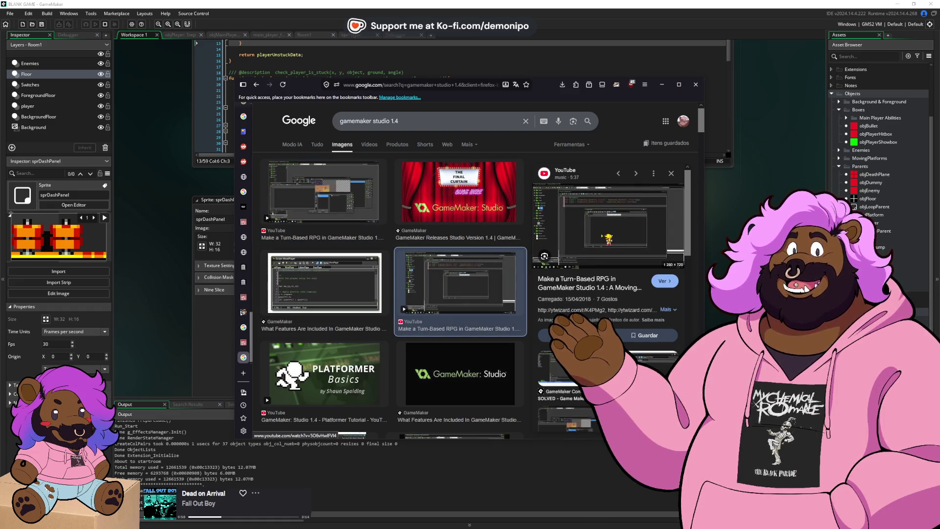
right_click(582, 234)
click(623, 335)
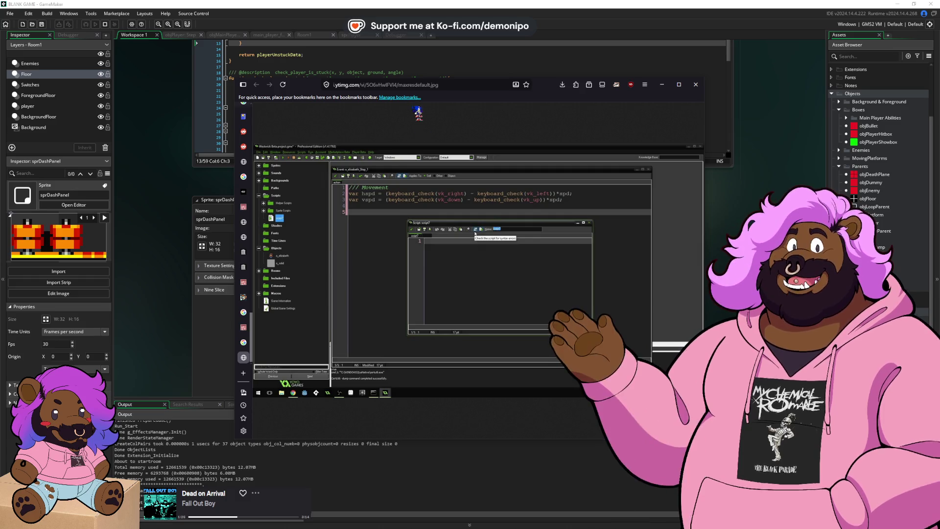
click(396, 86)
text(gamemaker studio 1.4)
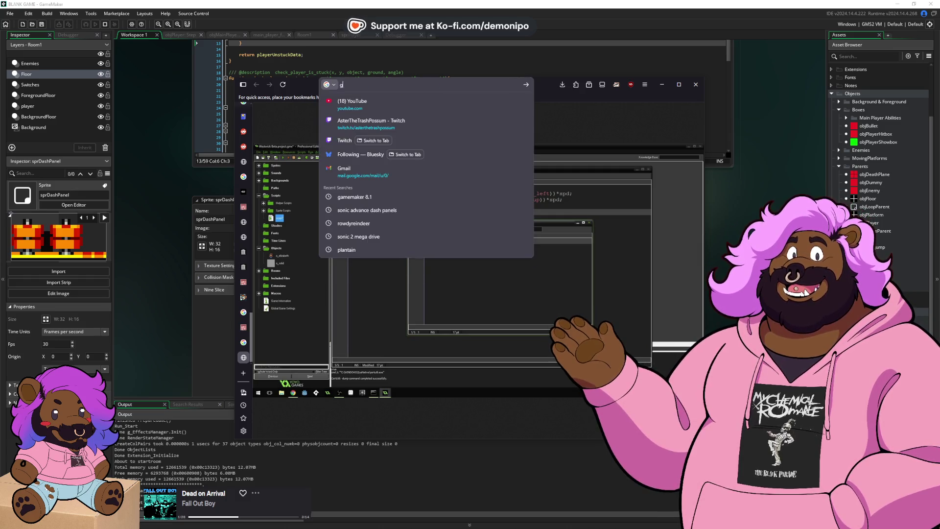
key(Return)
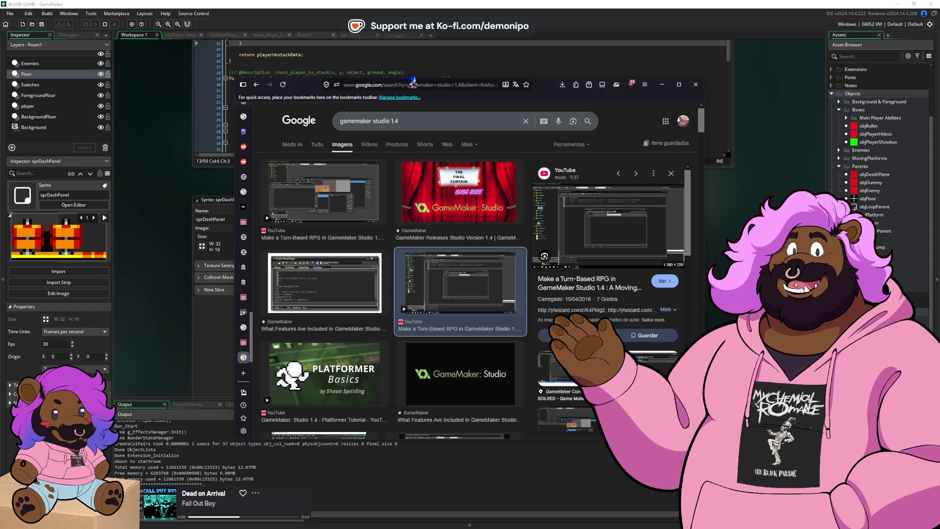
- Search Google for 'gamemaker studio 2 release'
click(419, 83)
text(gamema)
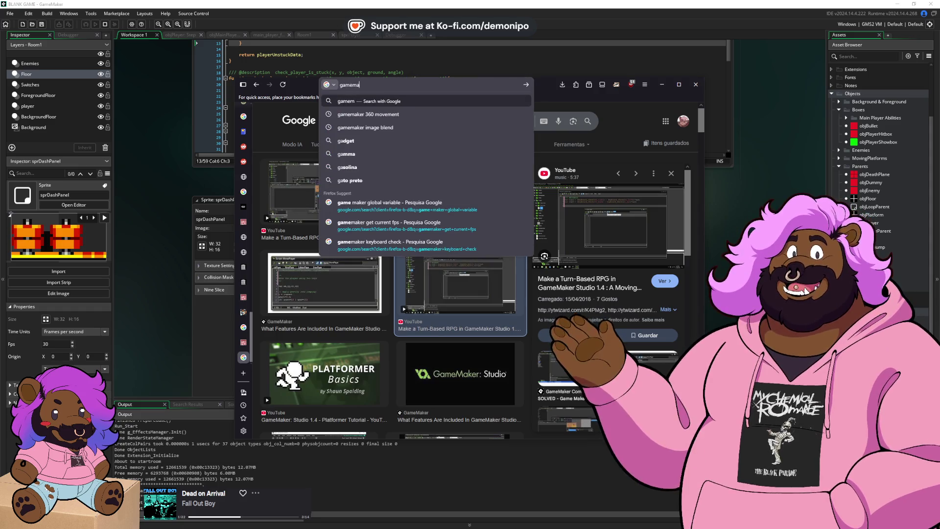
text(ker studi)
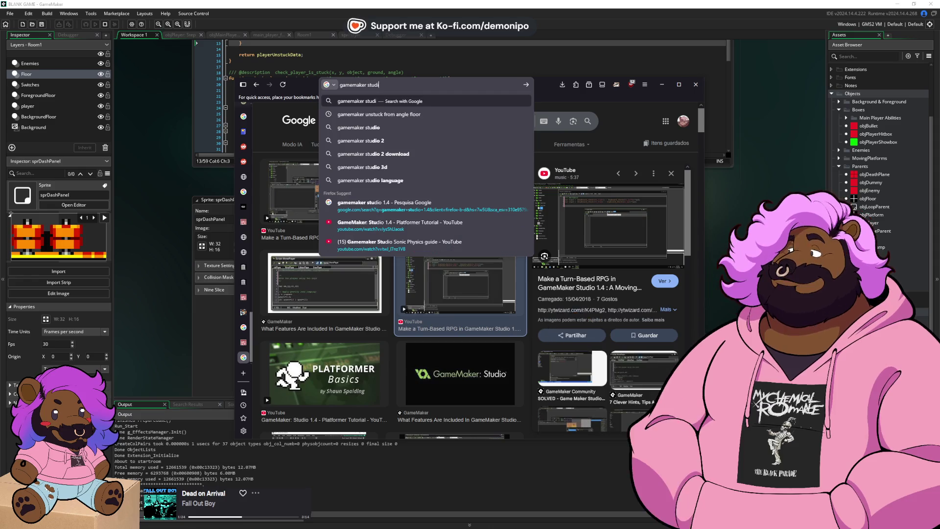
text(o 2 release\)
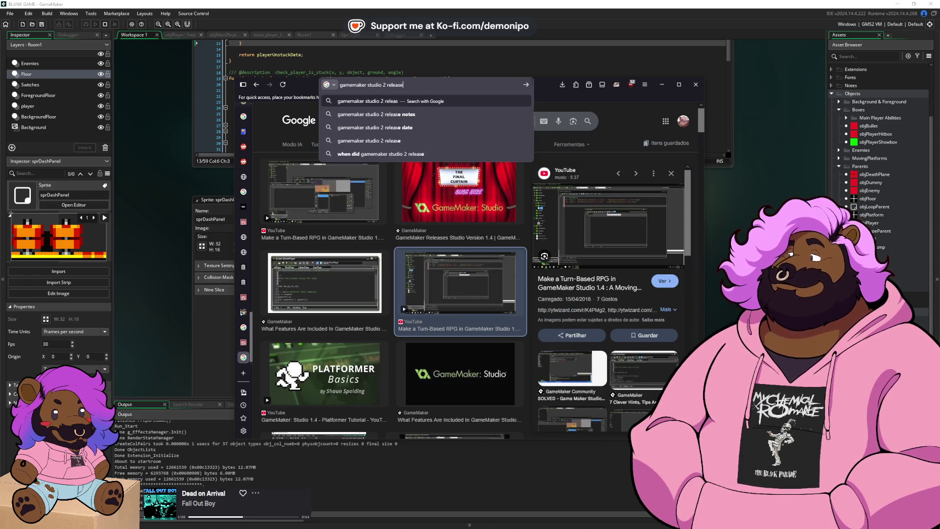
key(Return)
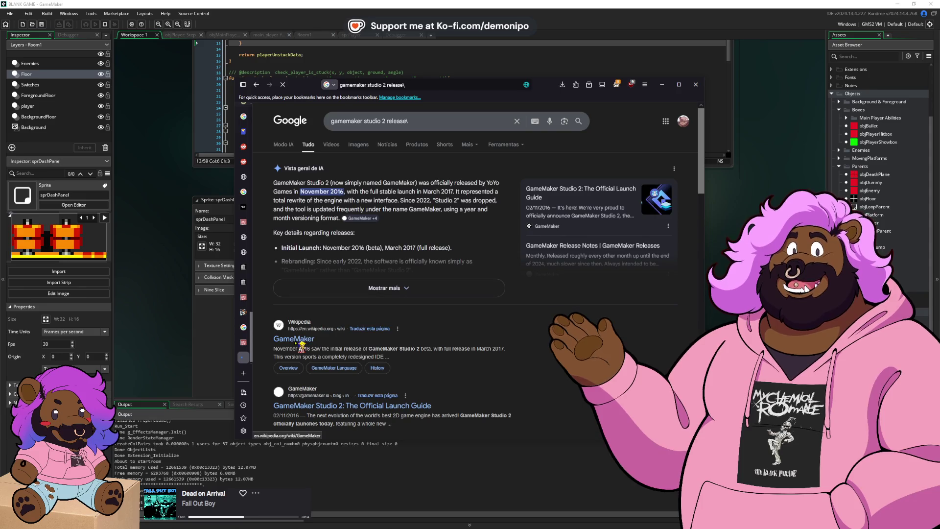
- Find the March 2017 release in Wikipedia's GameMaker History, then close it and return to GameMaker
click(298, 340)
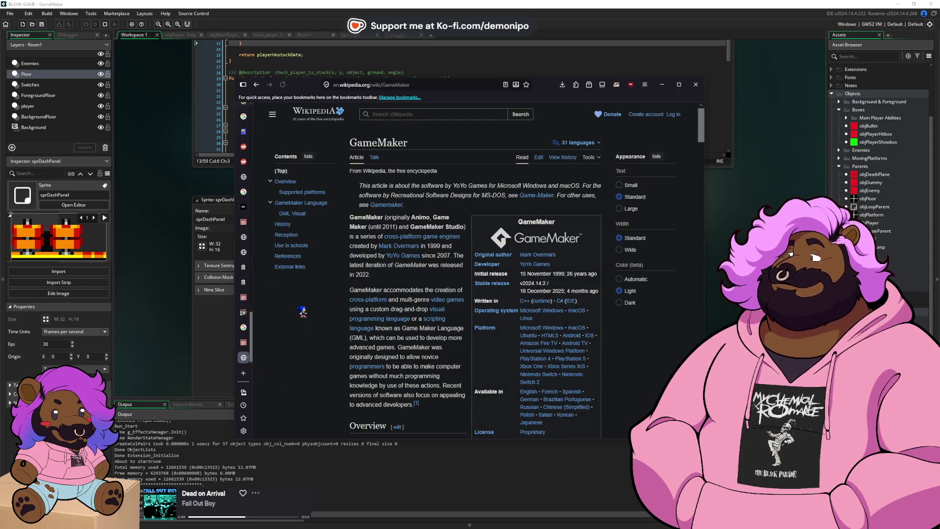
scroll(318, 307, down, 3)
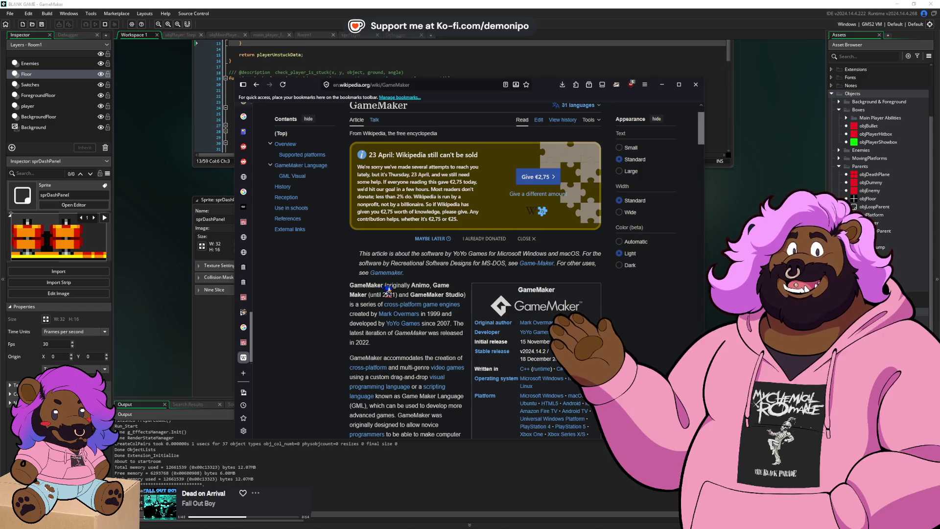
click(297, 174)
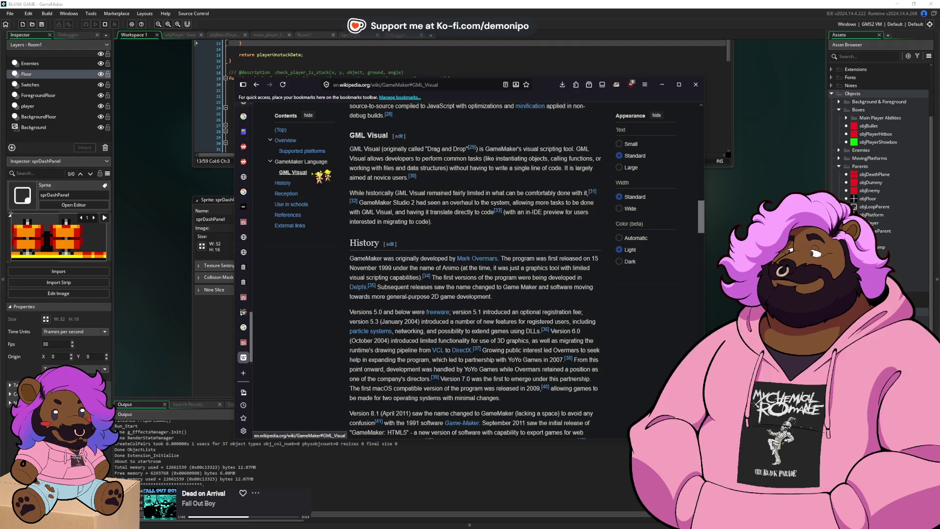
click(284, 183)
scroll(411, 271, down, 5)
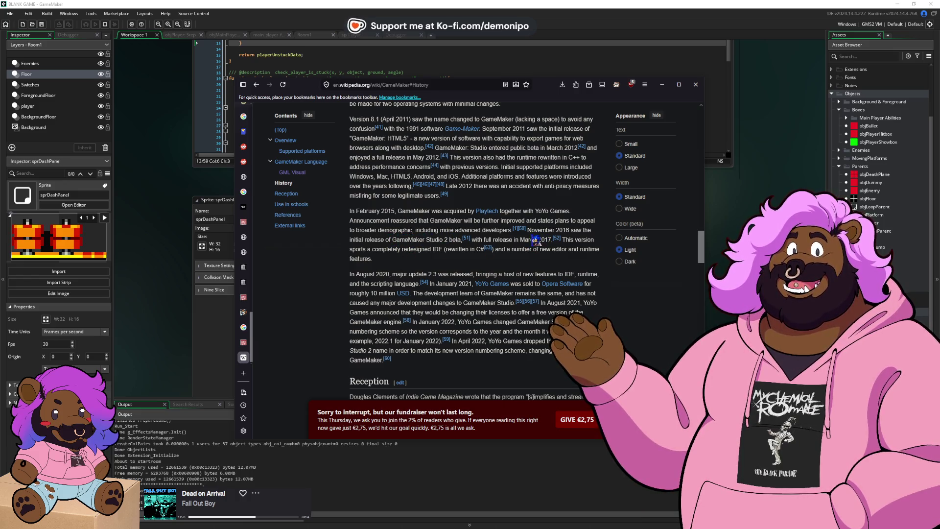
drag(520, 240, 553, 241)
click(551, 240)
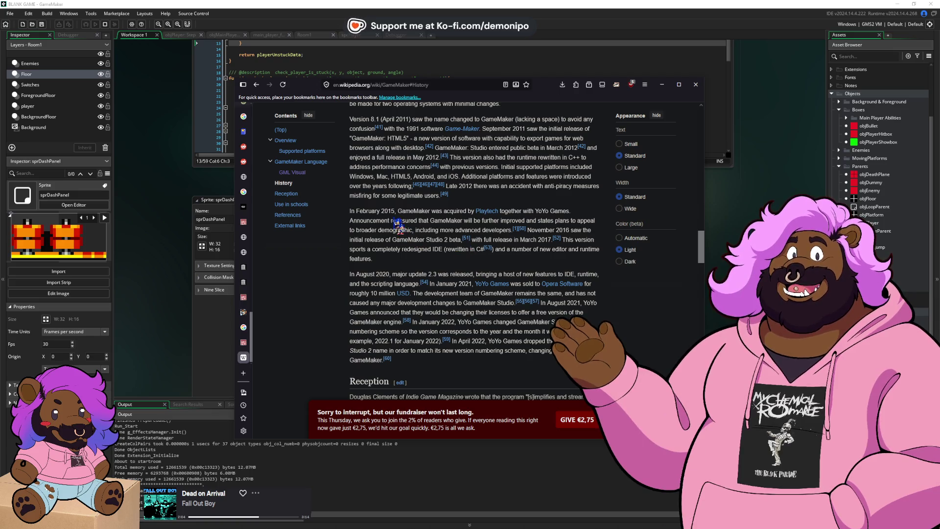
key(ctrl+w)
key(alt+Tab)
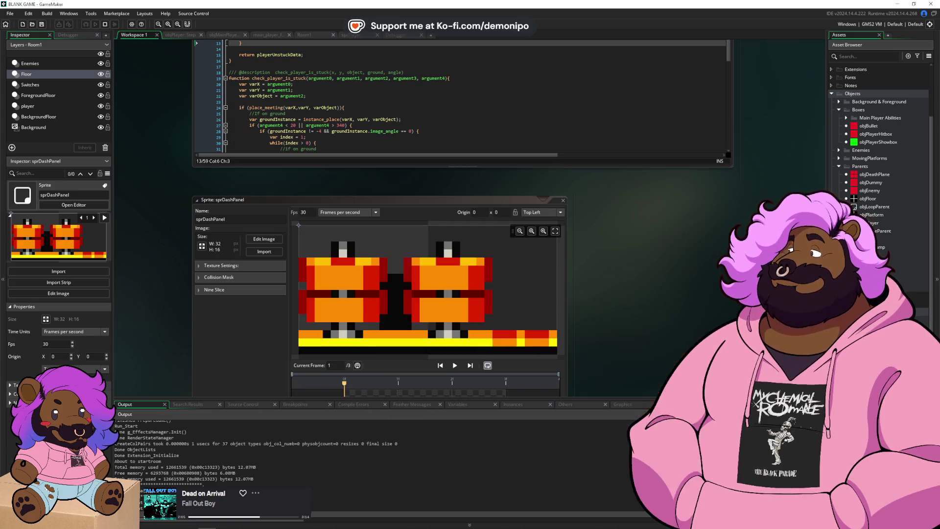
- Glance over the Springs and Dash Panel sheet, then return to GameMaker and pan the workspace
key(alt+Tab)
scroll(479, 275, up, 1)
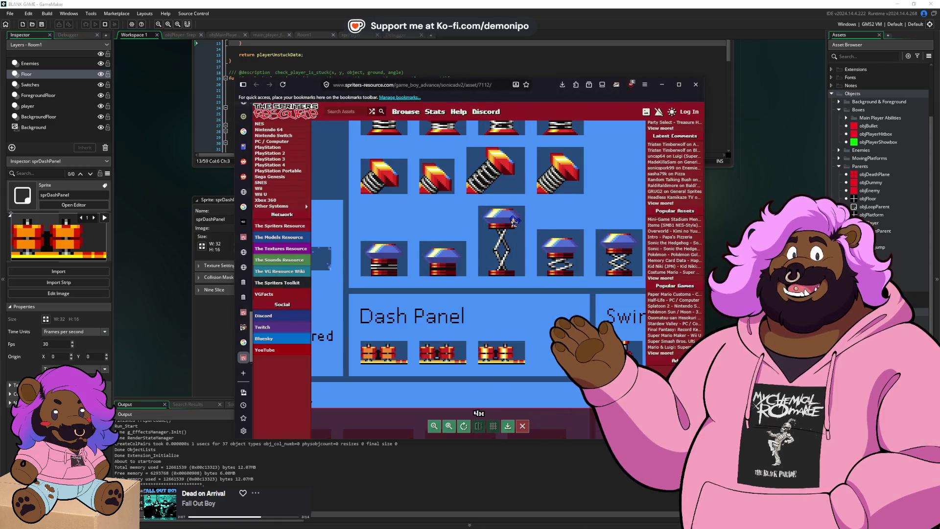
scroll(479, 275, down, 1)
scroll(479, 274, up, 2)
scroll(633, 265, up, 2)
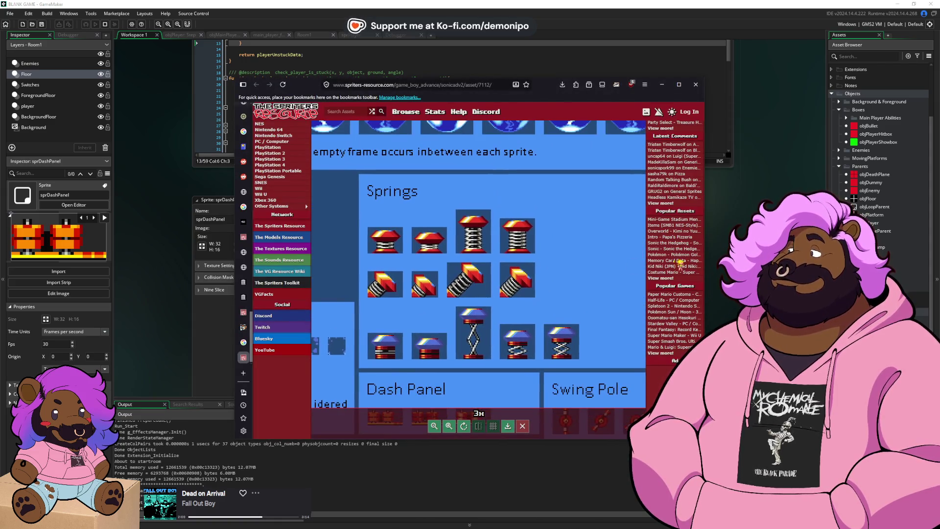
key(alt+Tab)
drag(467, 195, 498, 286)
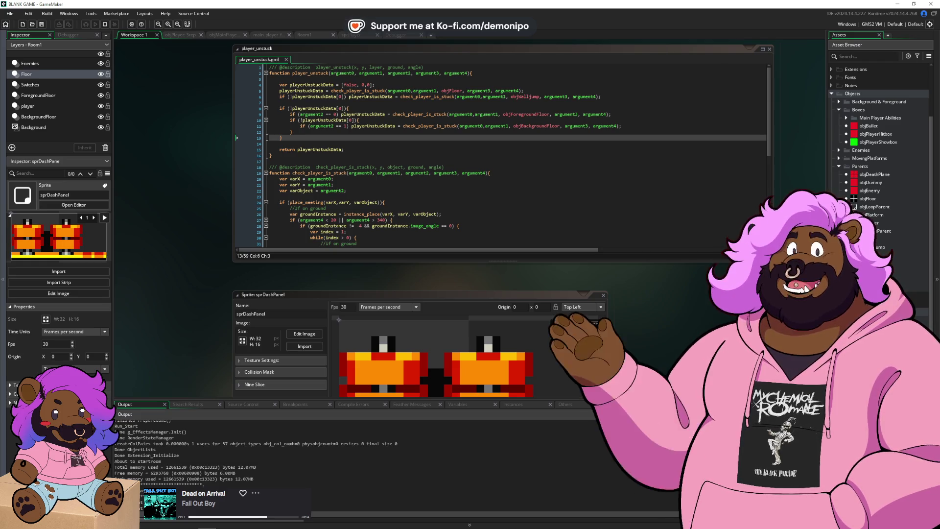
mouse_move(349, 275)
mouse_down()
mouse_move(361, 278)
mouse_move(340, 286)
mouse_up()
drag(334, 286, 324, 285)
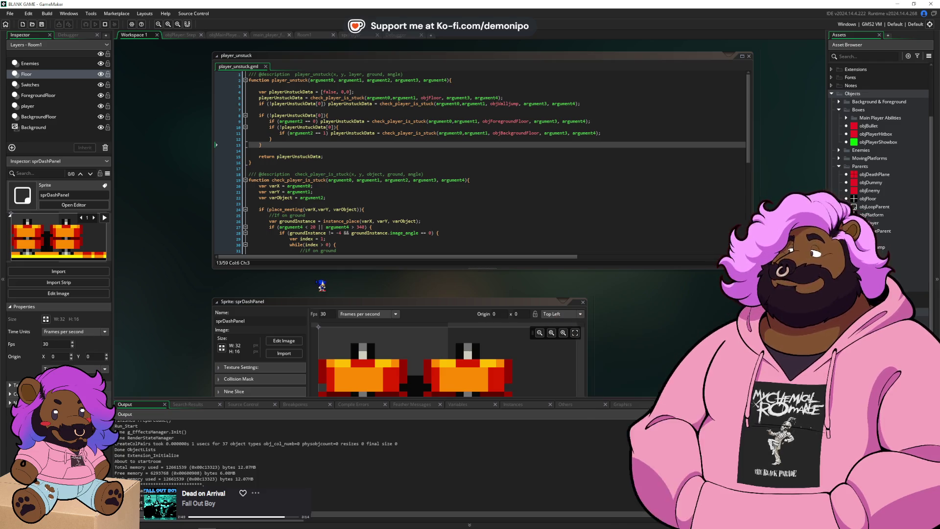
click(367, 180)
scroll(358, 271, down, 1)
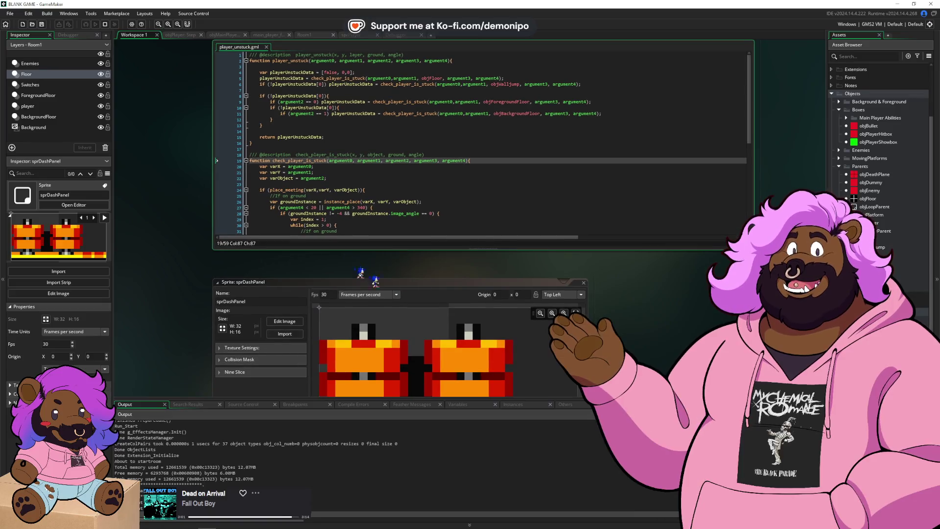
- Set the sprite origin to Middle Centre
scroll(504, 196, down, 4)
click(544, 204)
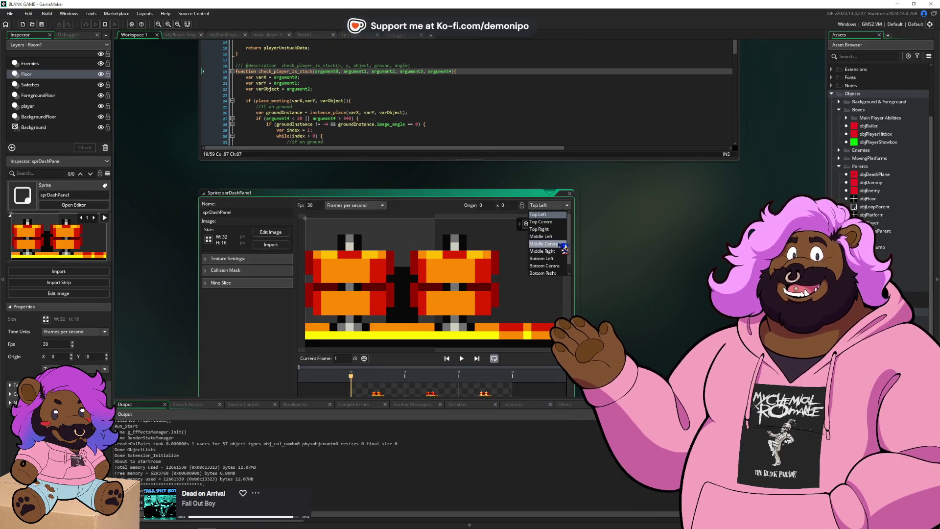
click(562, 244)
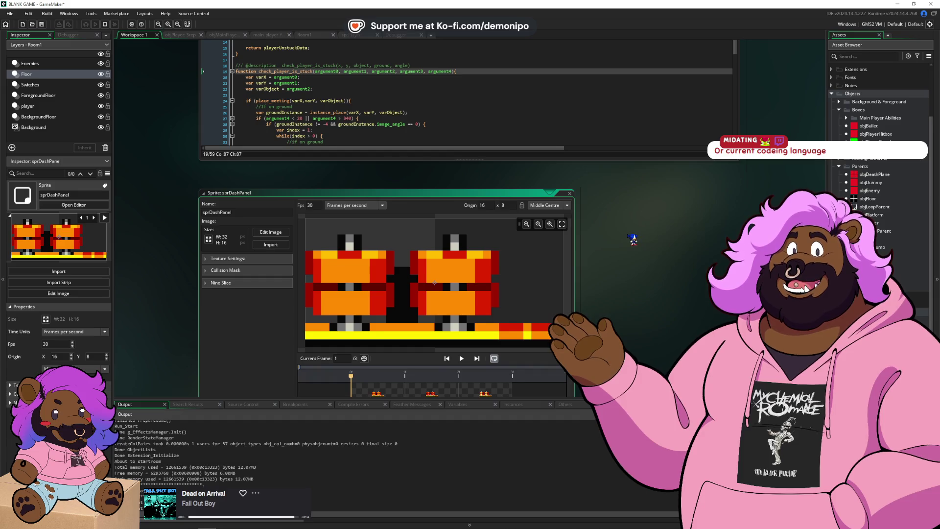
drag(633, 239, 632, 239)
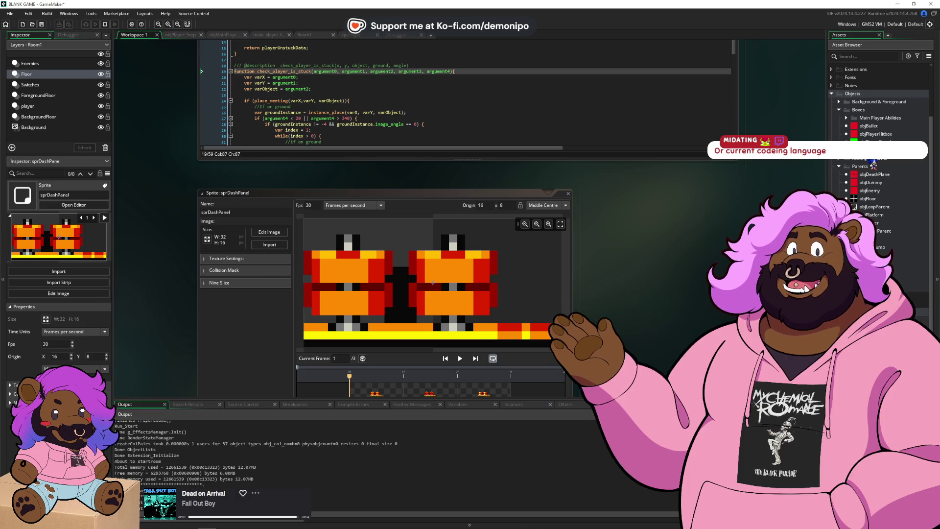
- Add an Automation group under Objects and drag the MovingPlatforms folder into it
drag(880, 94, 856, 163)
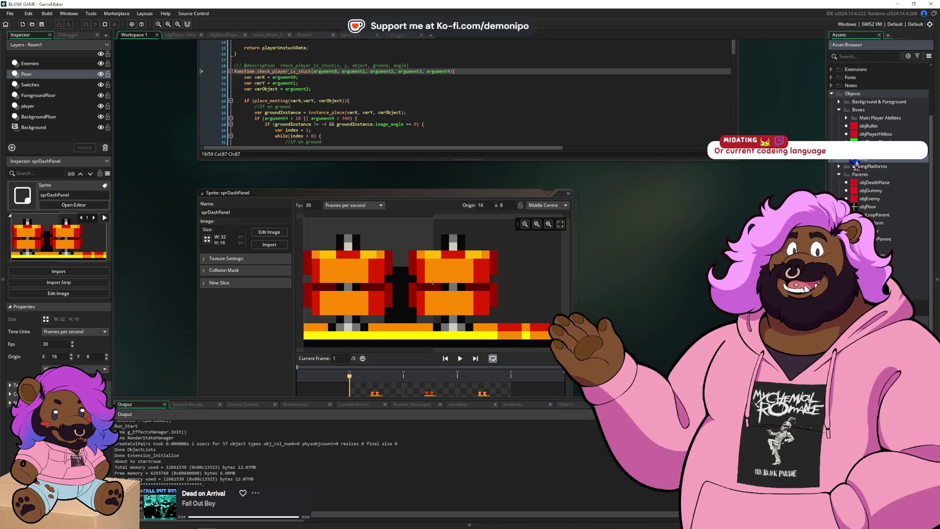
text(Automation)
key(Return)
drag(856, 165, 888, 104)
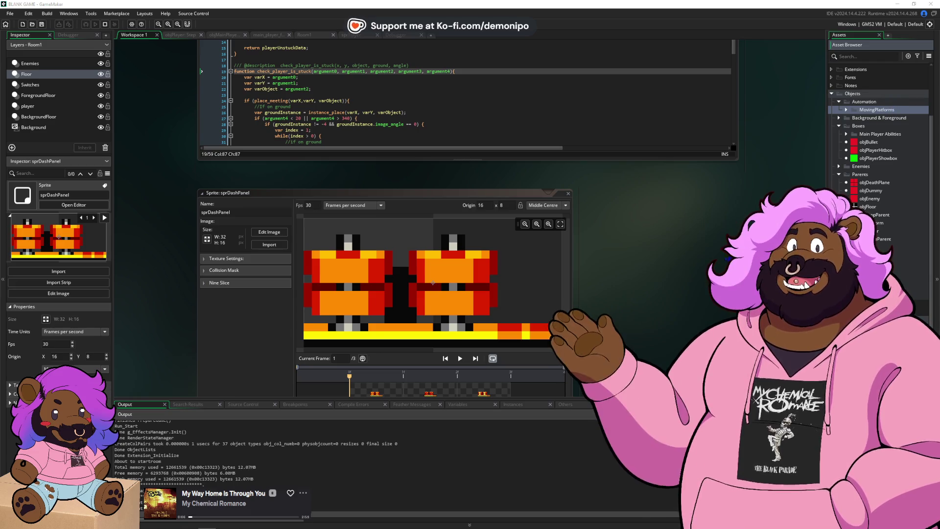
key(alt+Tab)
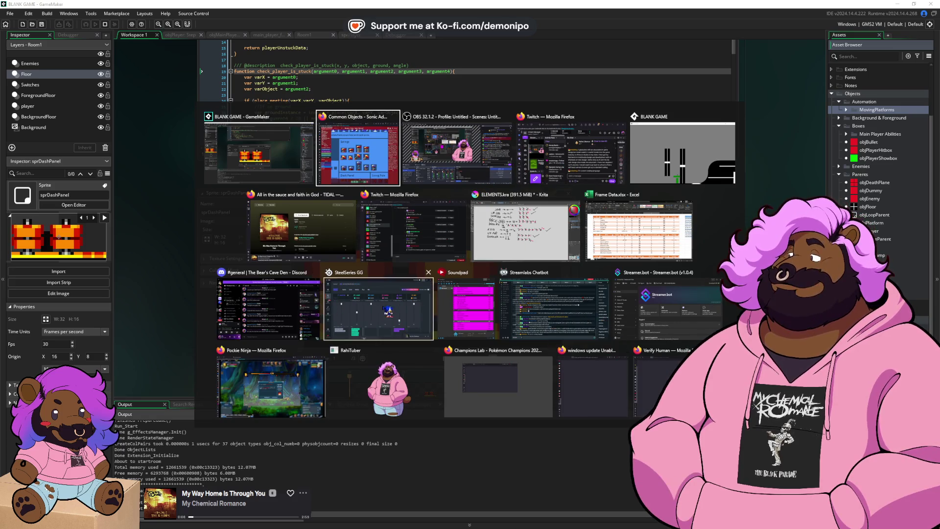
- Collapse MovingPlatforms, create Object37 in the Automation folder, and begin renaming it
key(Escape)
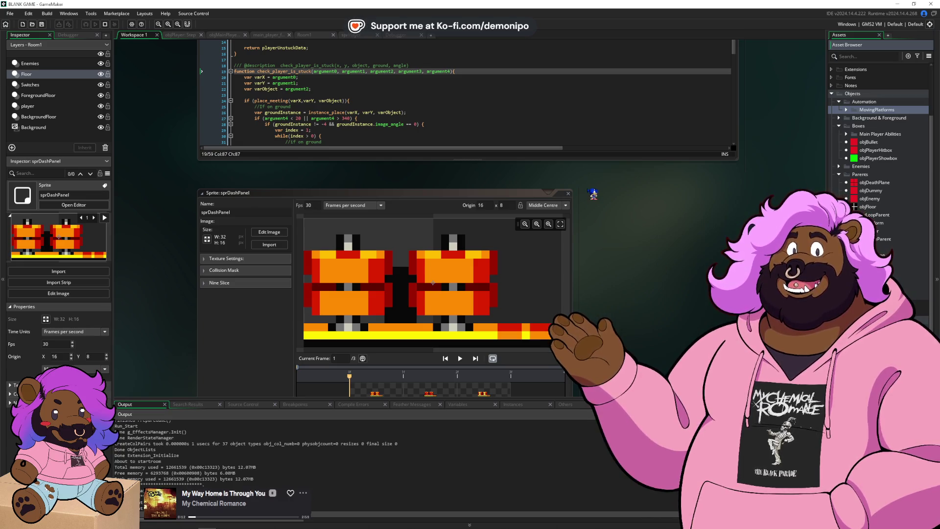
drag(608, 212, 595, 190)
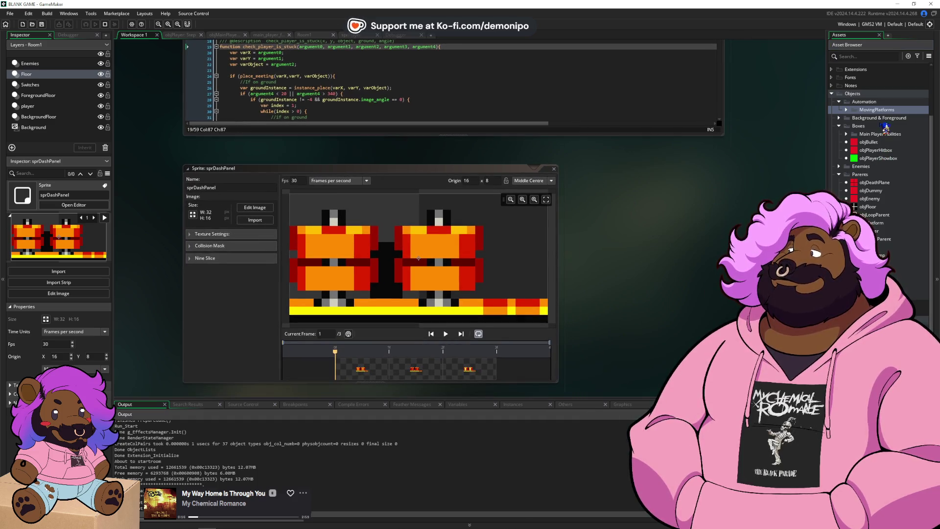
click(850, 110)
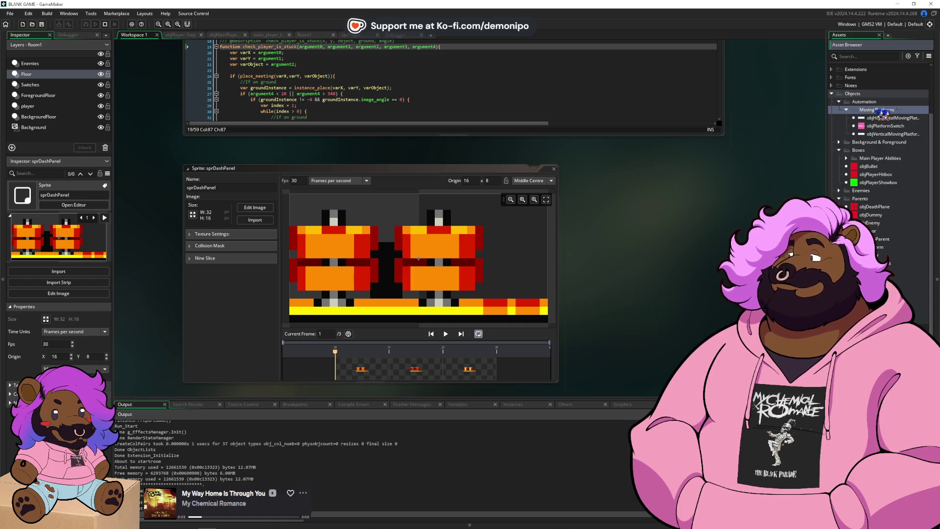
click(846, 109)
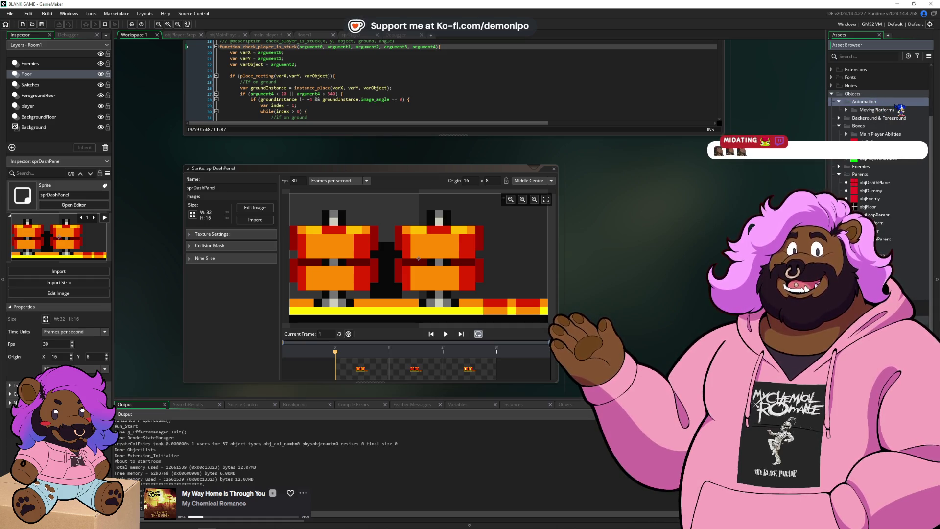
key(alt+o)
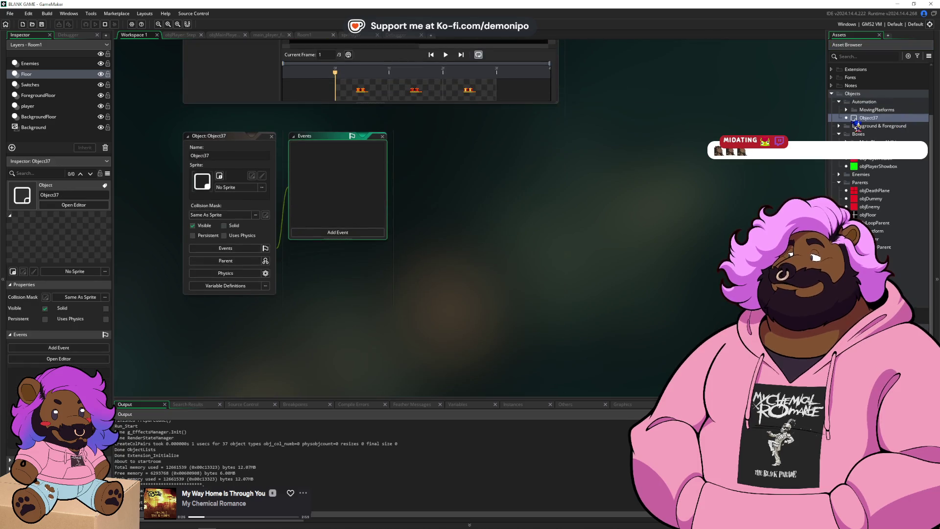
double_click(198, 156)
text(ob)
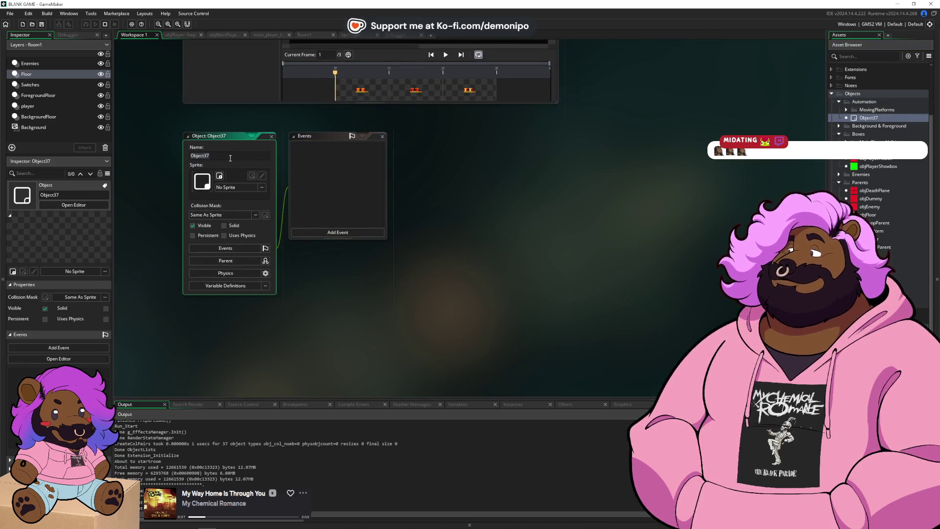
text(jDas)
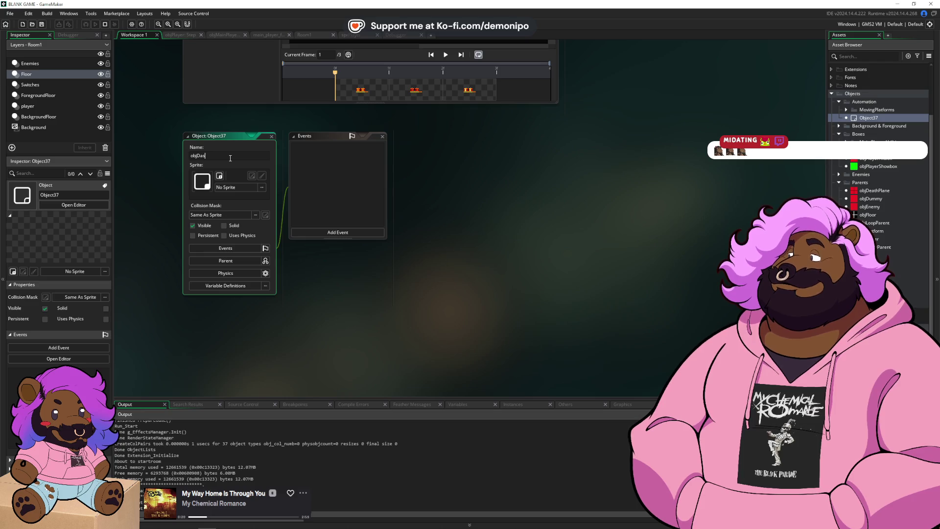
- Confirm the name objDashPanel, assign the 32×16 sprDashPanel sprite, and bring up Room1
key(Return)
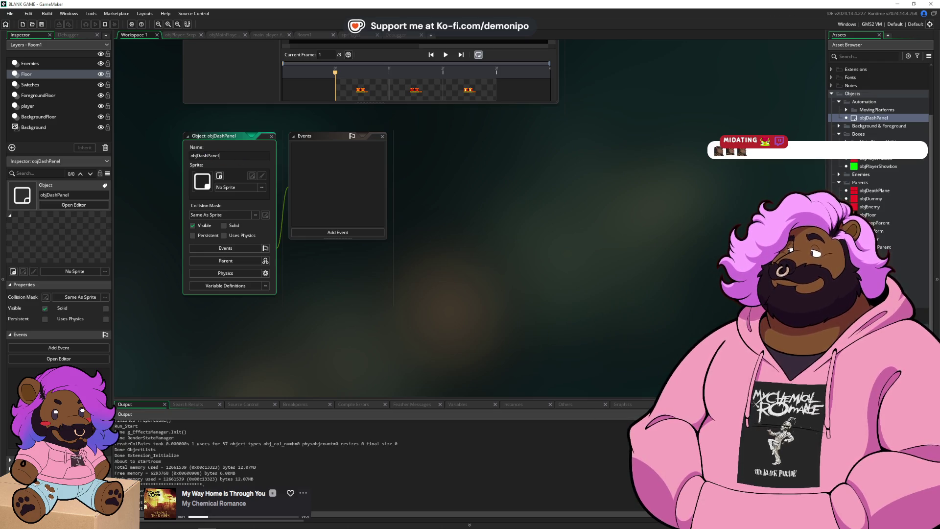
scroll(881, 147, down, 3)
drag(876, 235, 190, 189)
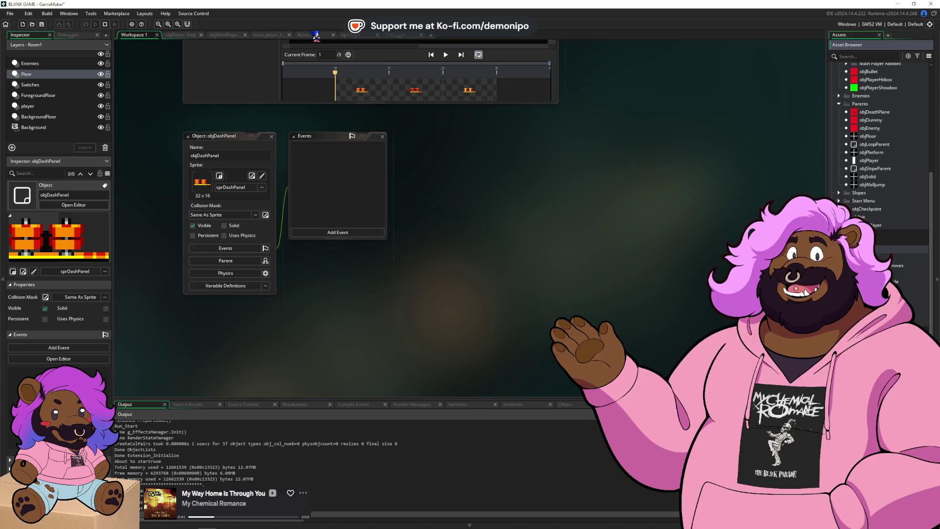
click(316, 35)
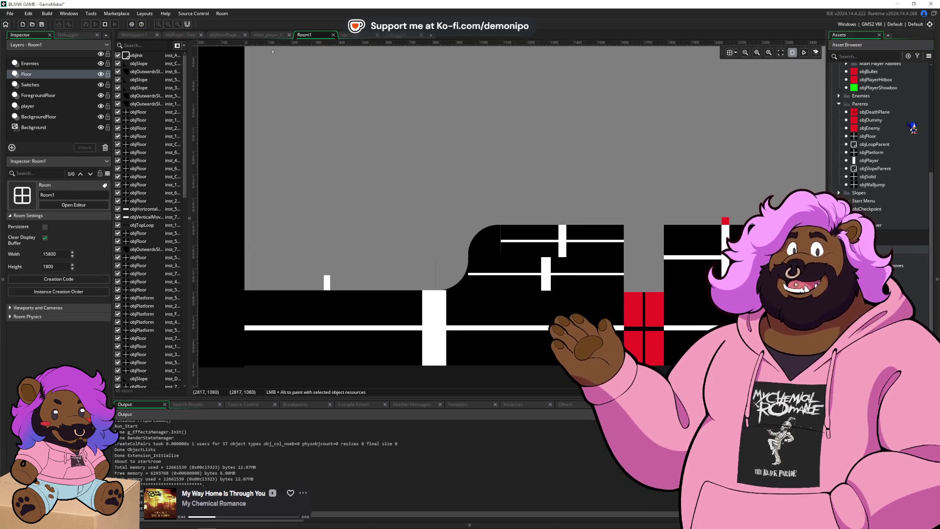
- Drop an objDashPanel instance into Room1 and scale it to 2×
scroll(913, 129, up, 5)
mouse_move(887, 129)
mouse_down()
mouse_move(634, 184)
mouse_move(357, 275)
mouse_up()
scroll(356, 279, up, 5)
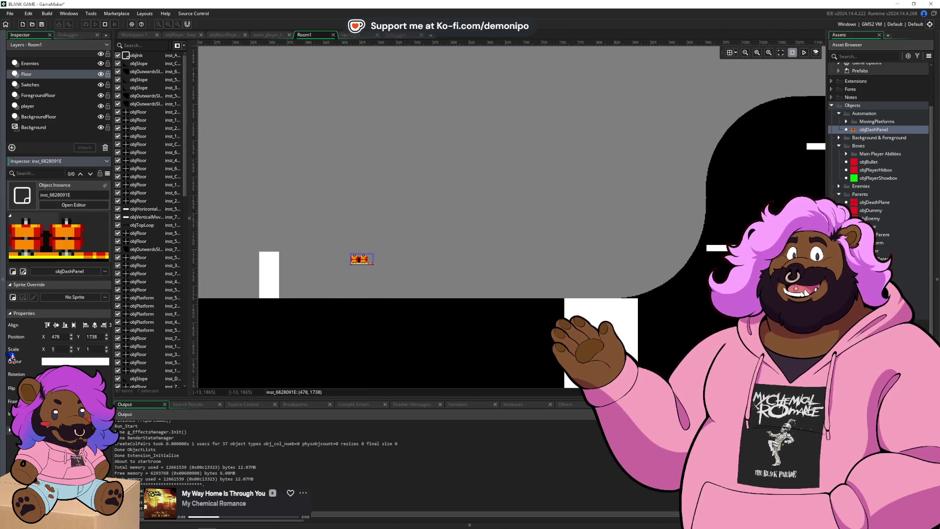
key(Return)
key(Return)
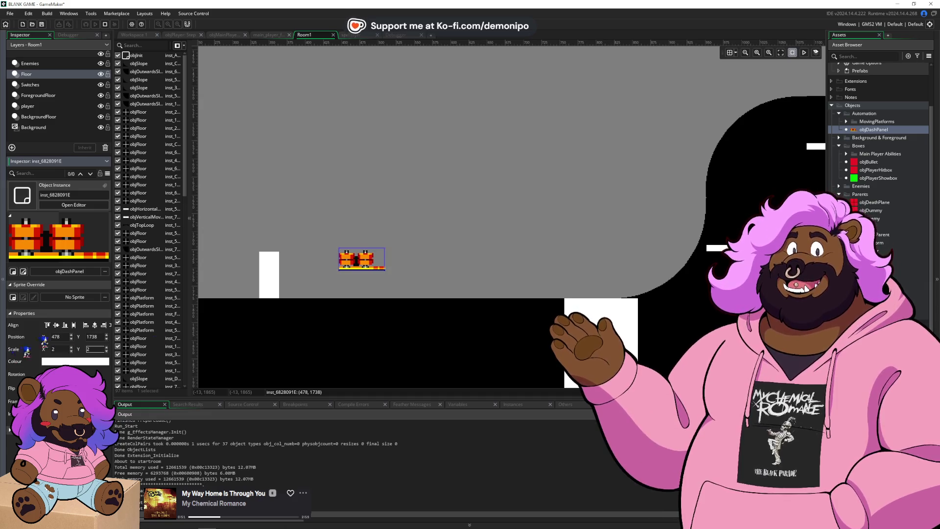
- Set the dash panel on the floor at 467, 1777 and open objPlayer
drag(375, 282, 349, 319)
scroll(349, 319, up, 4)
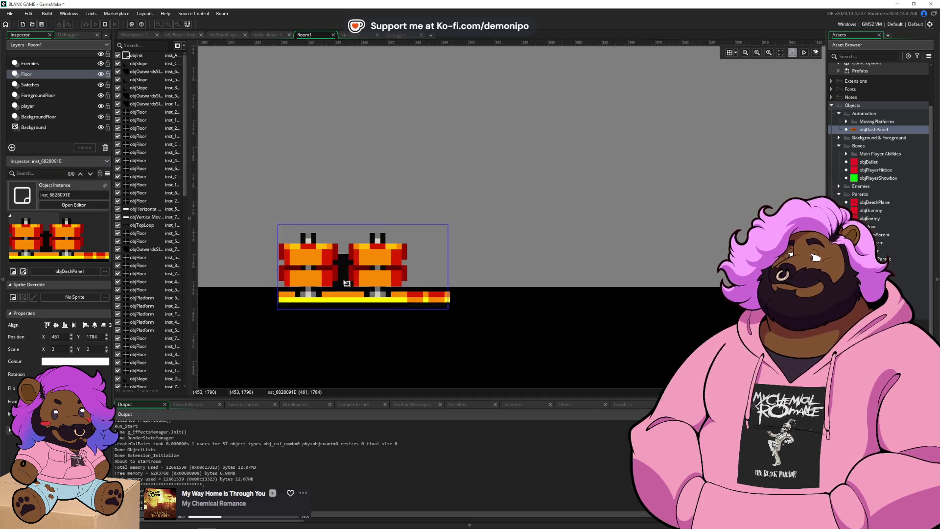
drag(365, 260, 368, 255)
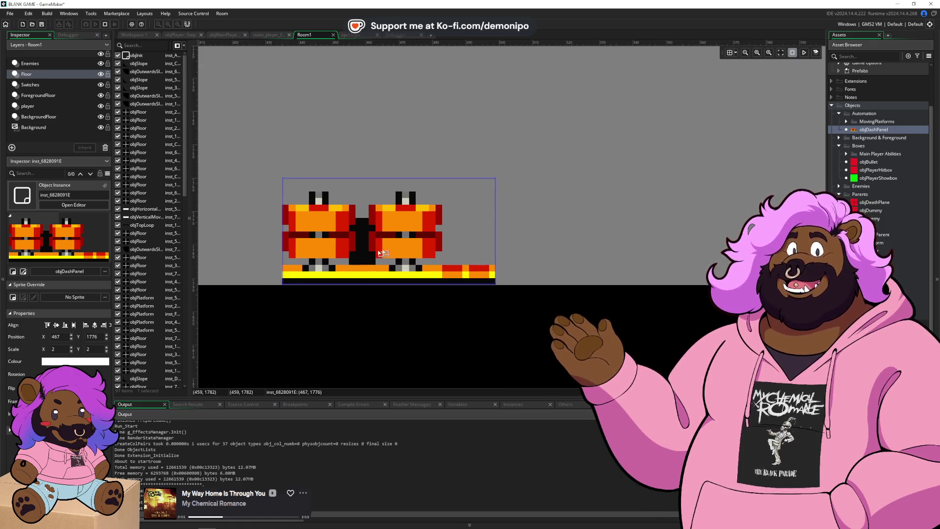
key(Down)
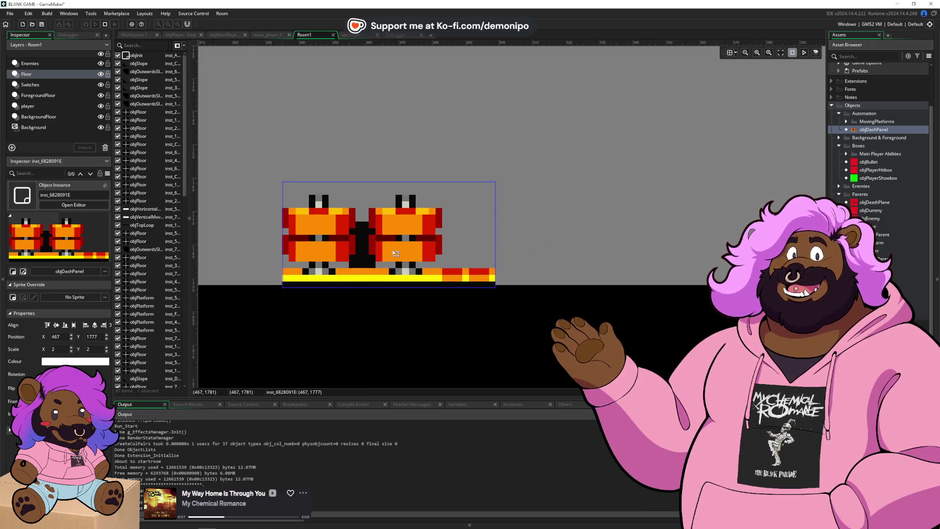
scroll(578, 235, down, 4)
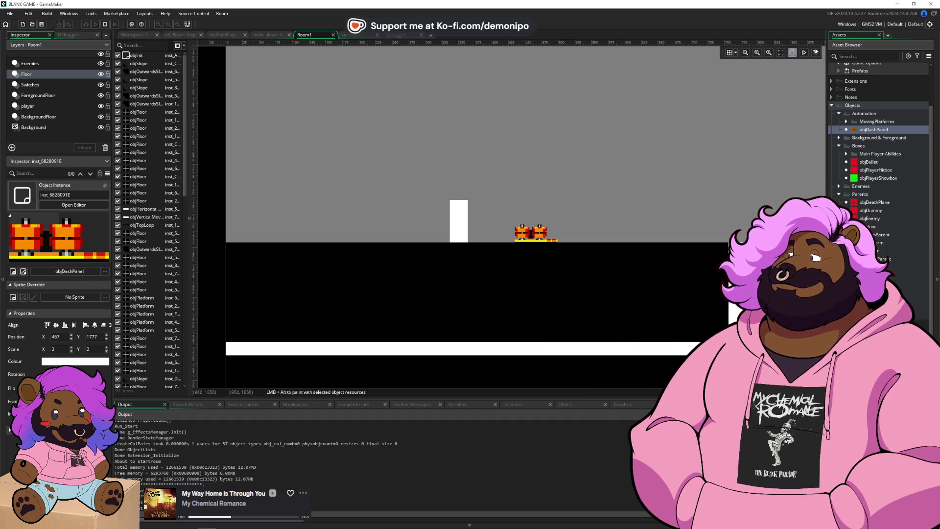
double_click(876, 251)
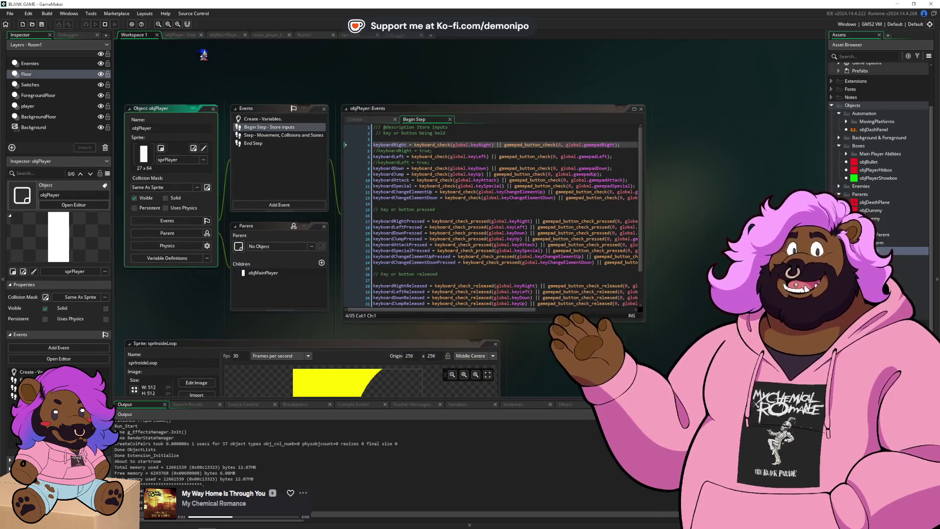
click(192, 36)
scroll(311, 201, down, 3)
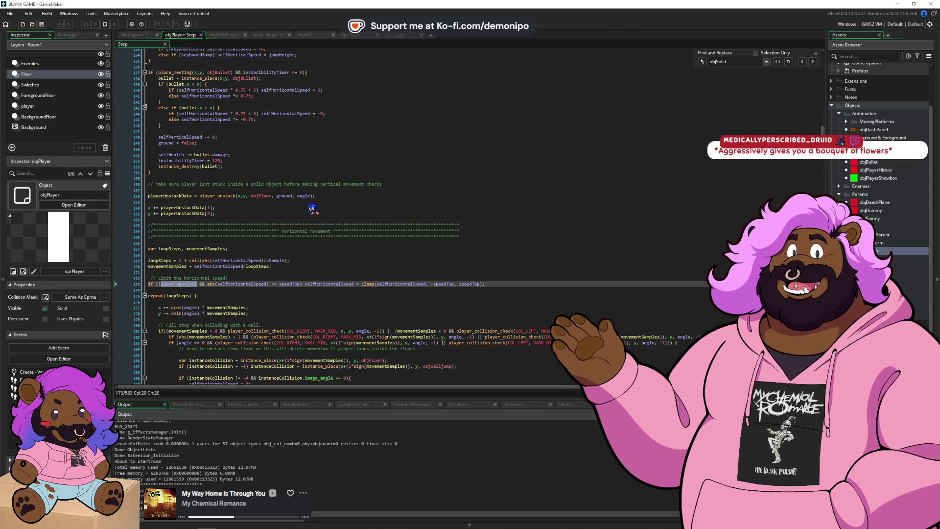
scroll(312, 201, down, 3)
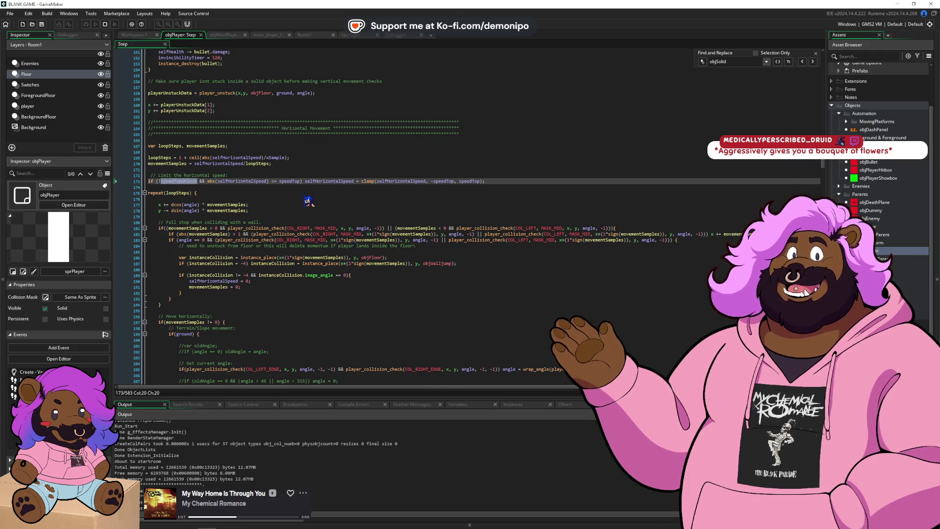
scroll(301, 209, down, 20)
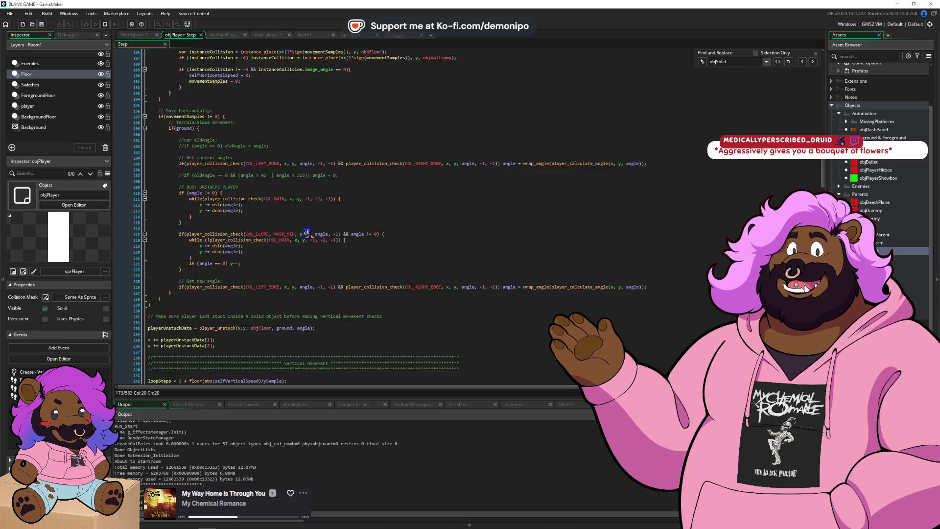
scroll(304, 213, down, 20)
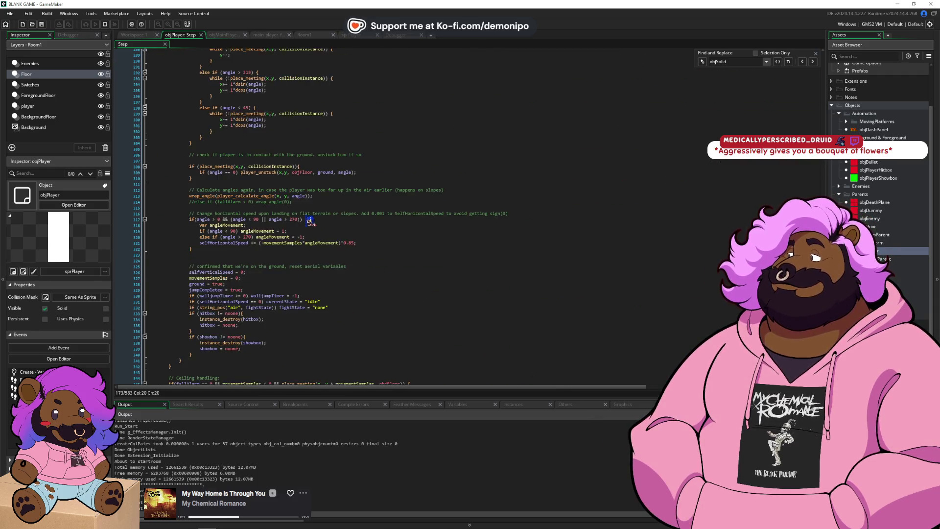
scroll(310, 213, down, 6)
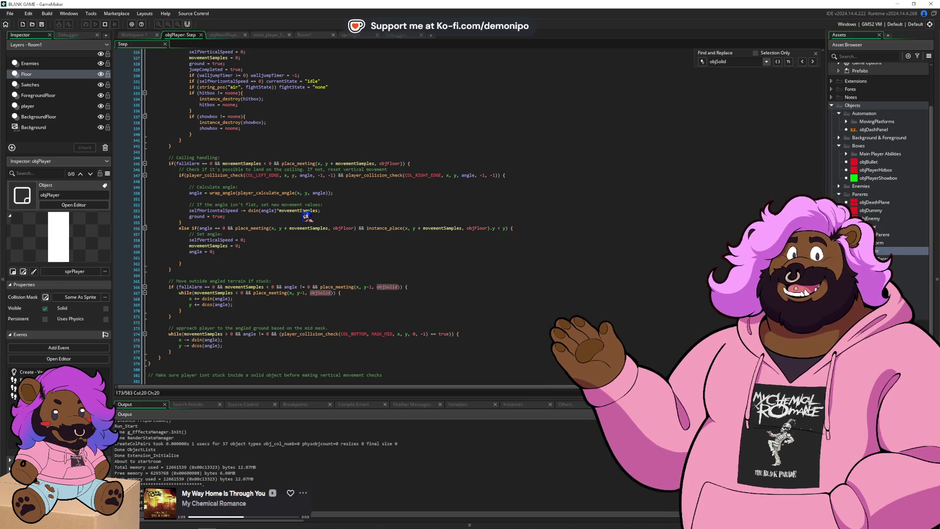
scroll(306, 216, down, 3)
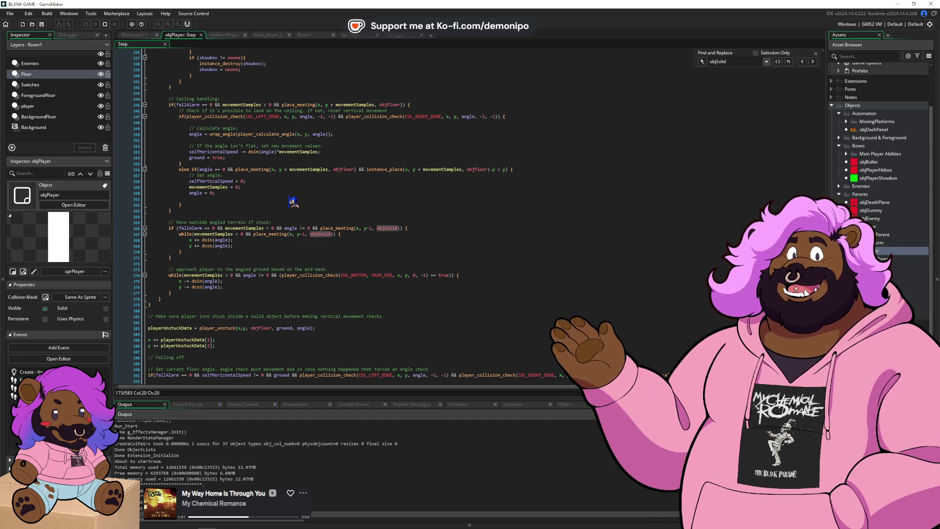
click(311, 223)
scroll(311, 222, down, 3)
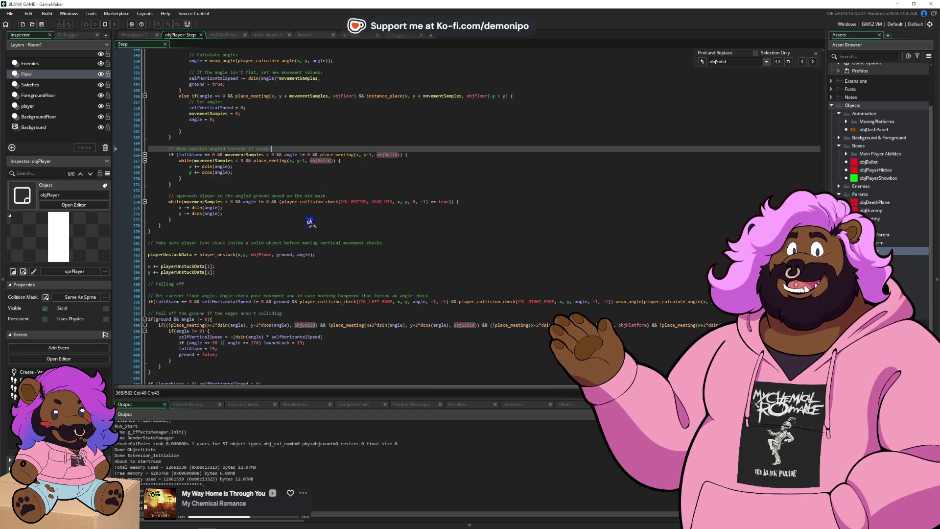
scroll(311, 222, up, 4)
scroll(311, 223, down, 2)
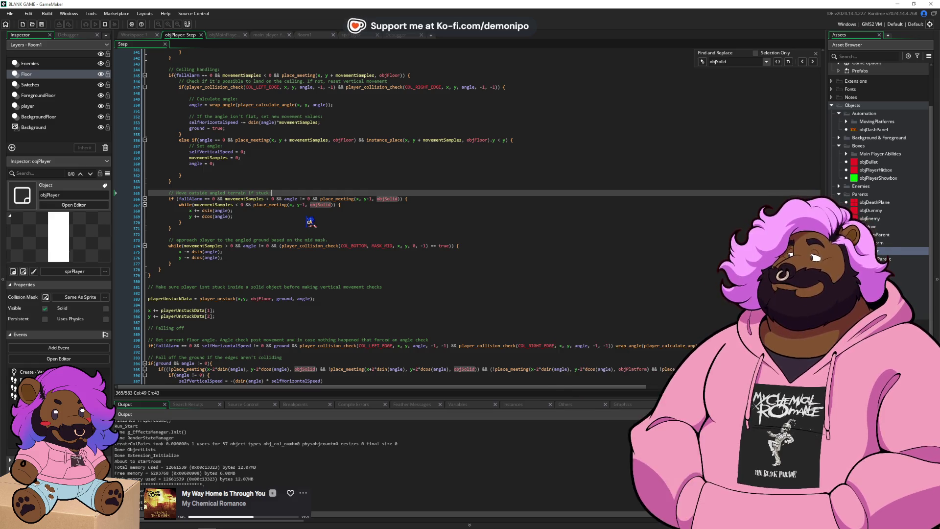
key(alt+Tab)
key(Escape)
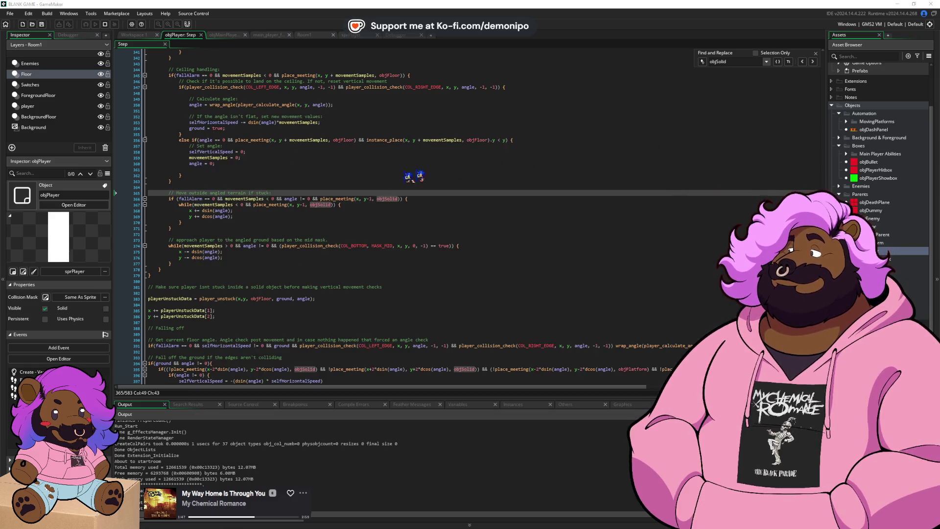
click(304, 240)
scroll(307, 241, down, 15)
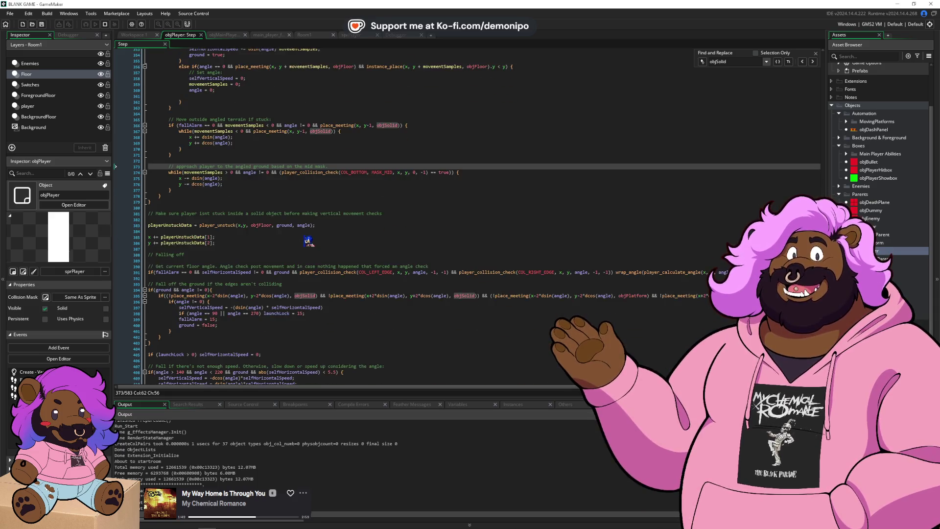
scroll(300, 277, up, 17)
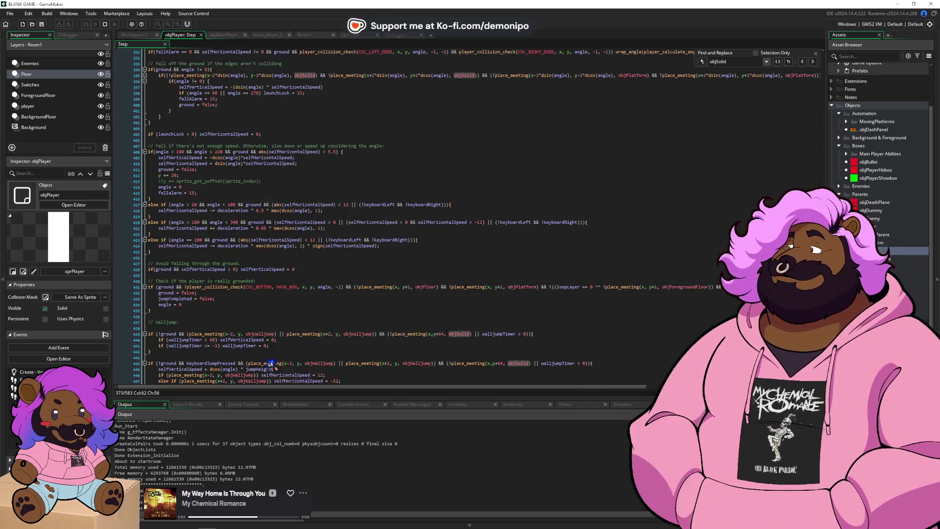
scroll(250, 318, up, 20)
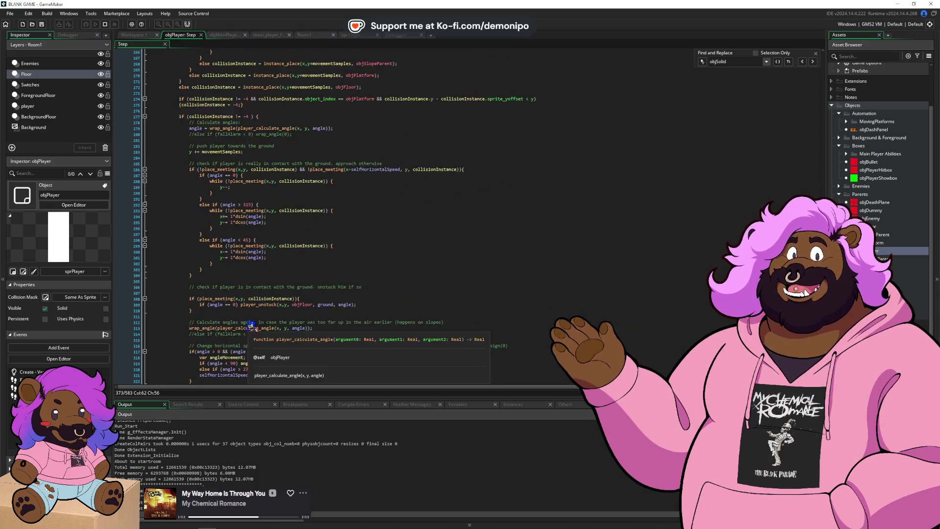
scroll(247, 301, up, 14)
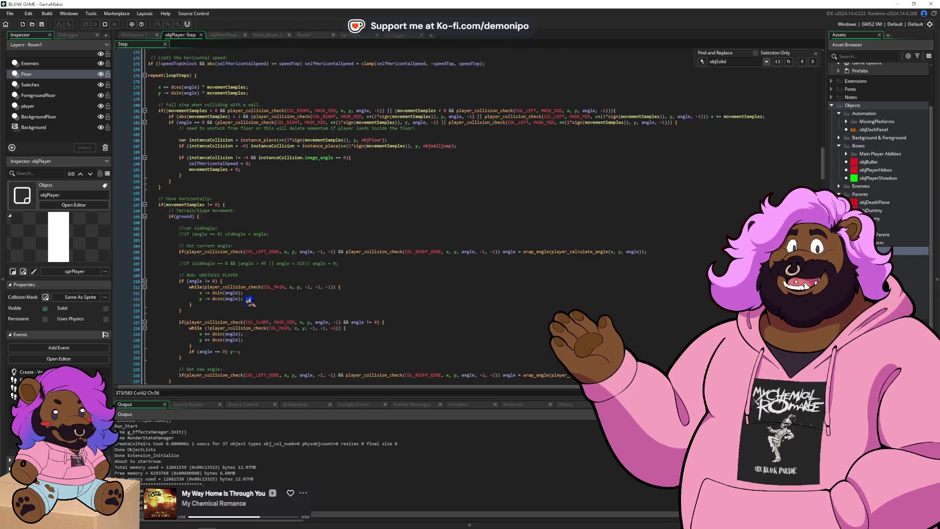
scroll(256, 290, up, 6)
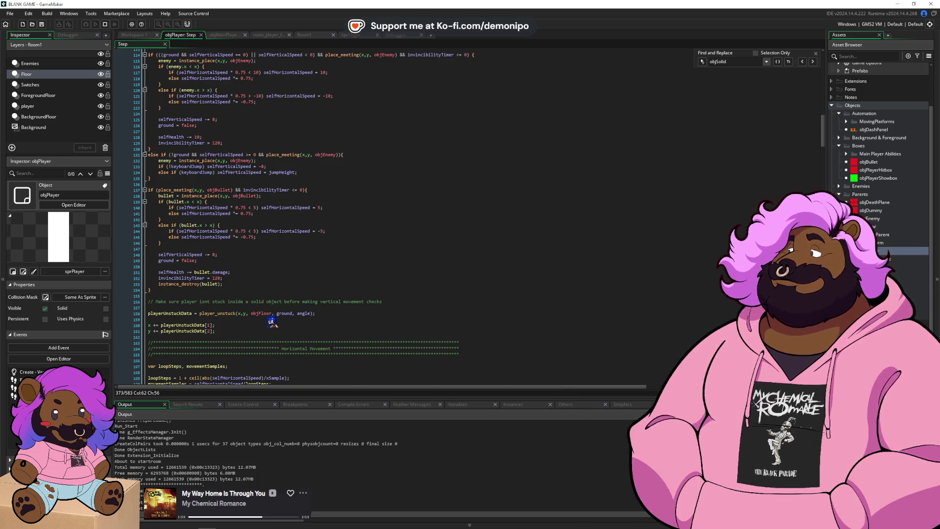
scroll(274, 317, up, 2)
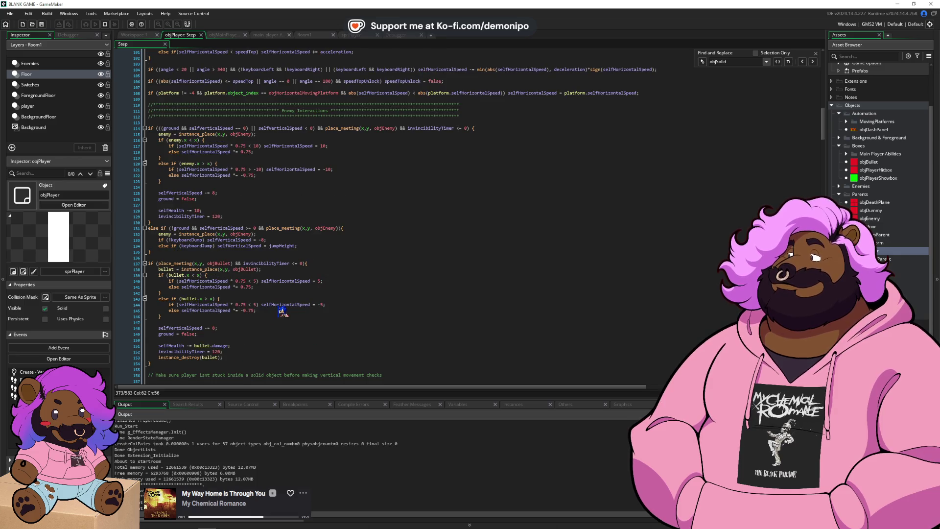
scroll(282, 309, up, 5)
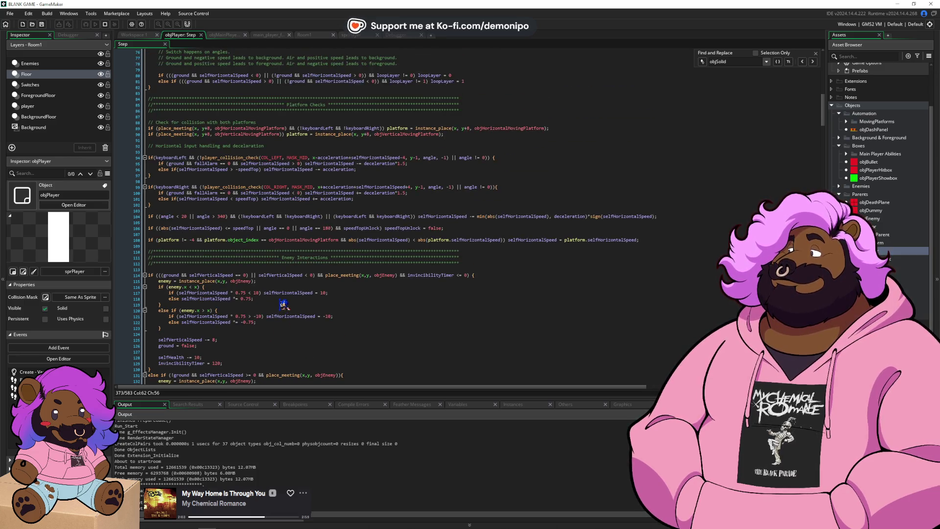
scroll(283, 305, up, 1)
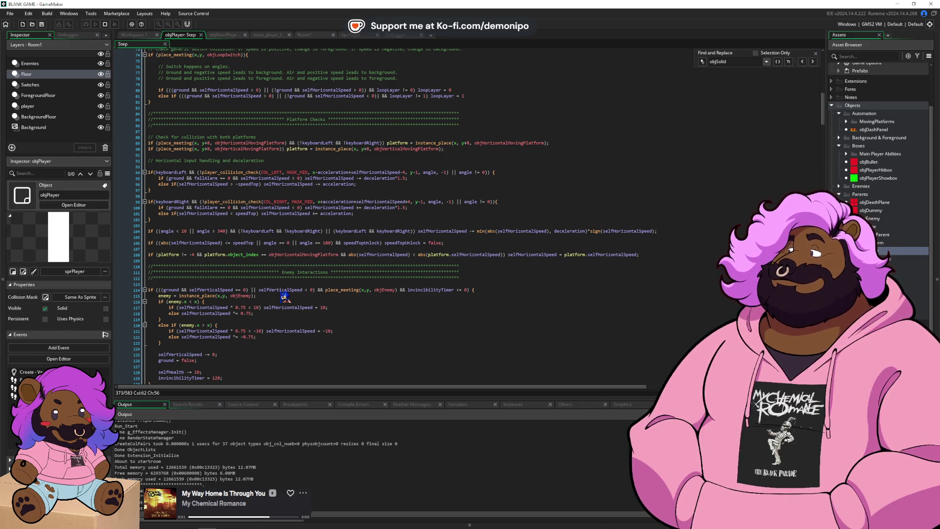
scroll(284, 298, up, 3)
click(479, 172)
key(shift+Up)
key(shift+Up)
key(shift+Up)
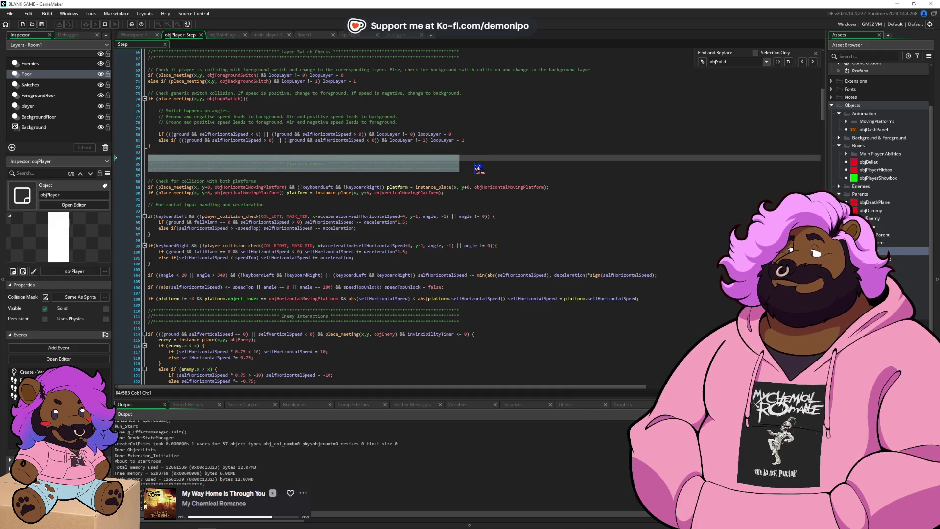
- Paste a copy of the Platform Checks header above Enemy Interactions and retitle it
key(ctrl+c)
click(665, 298)
key(Return)
key(Return)
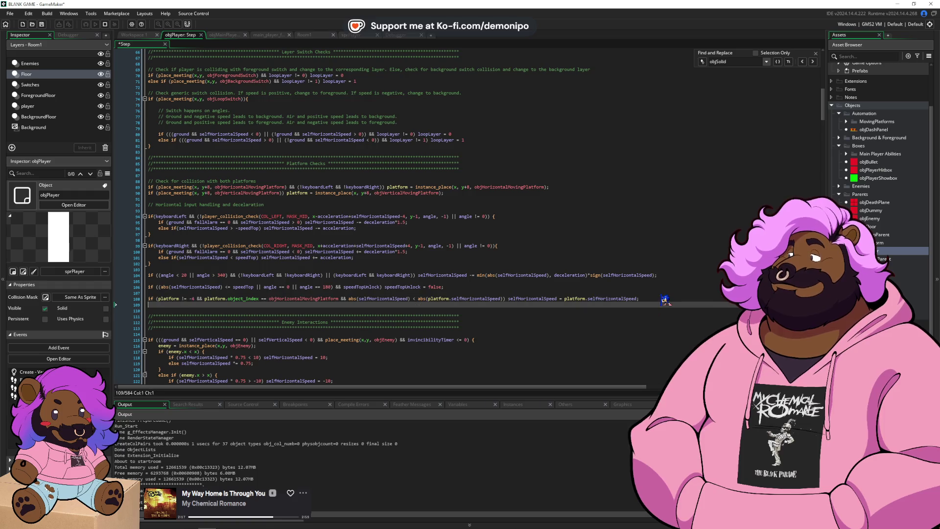
key(ctrl+v)
double_click(298, 316)
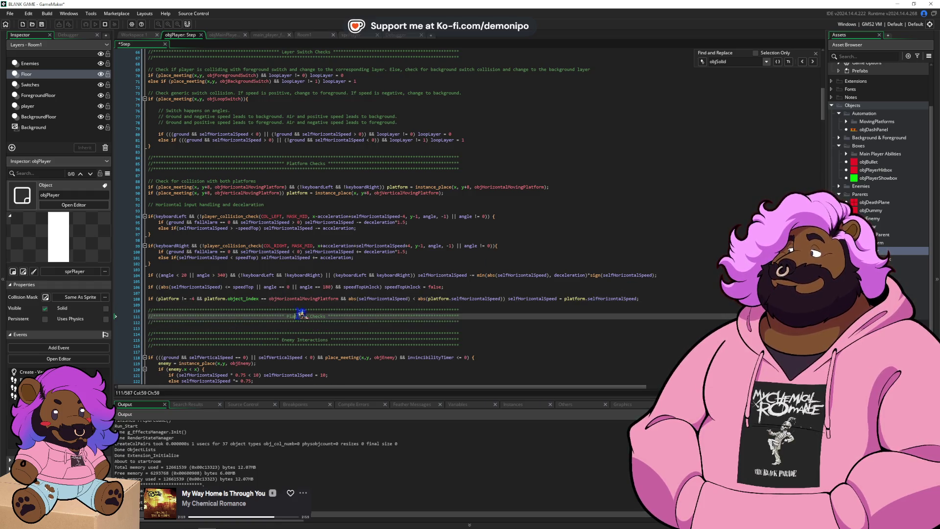
text(Dash)
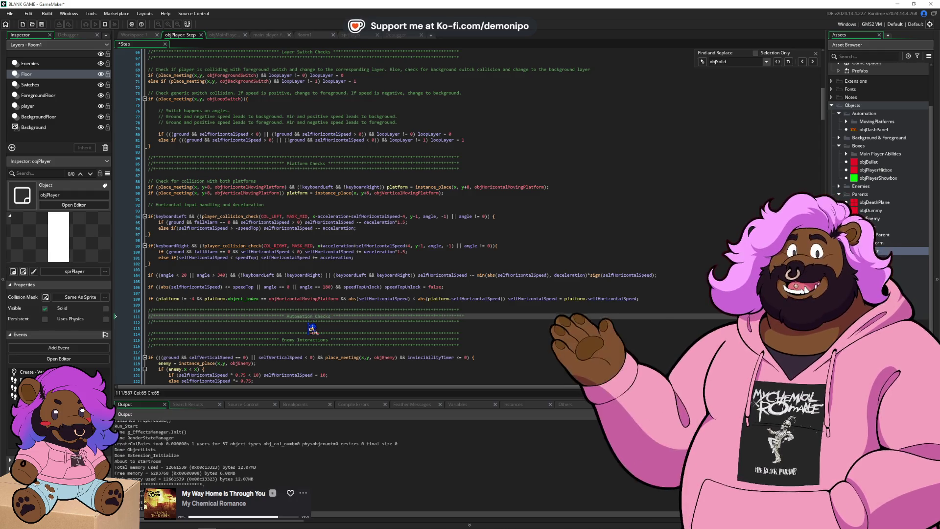
key(ctrl+Left)
key(BackSpace)
key(BackSpace)
- Under the new header, begin typing if (place_meeting(x-(6*sign(selfHorizontalSpeed)), y, against the dash panel
key(Down)
key(End)
key(Return)
key(Return)
text(i)
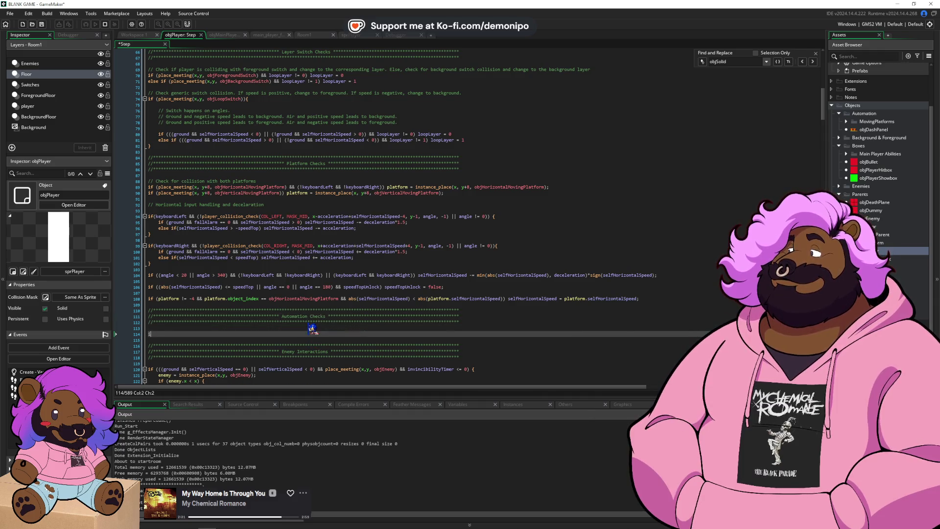
text(f (place_me)
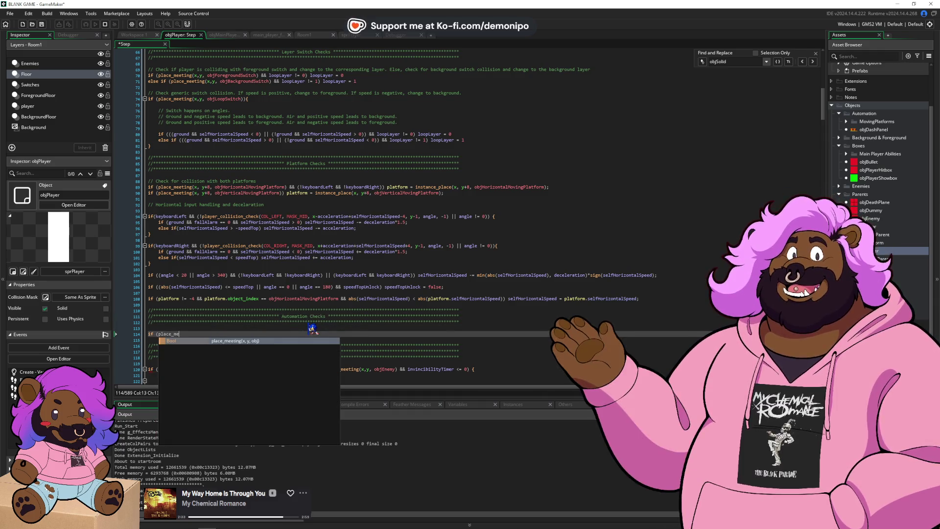
key(Return)
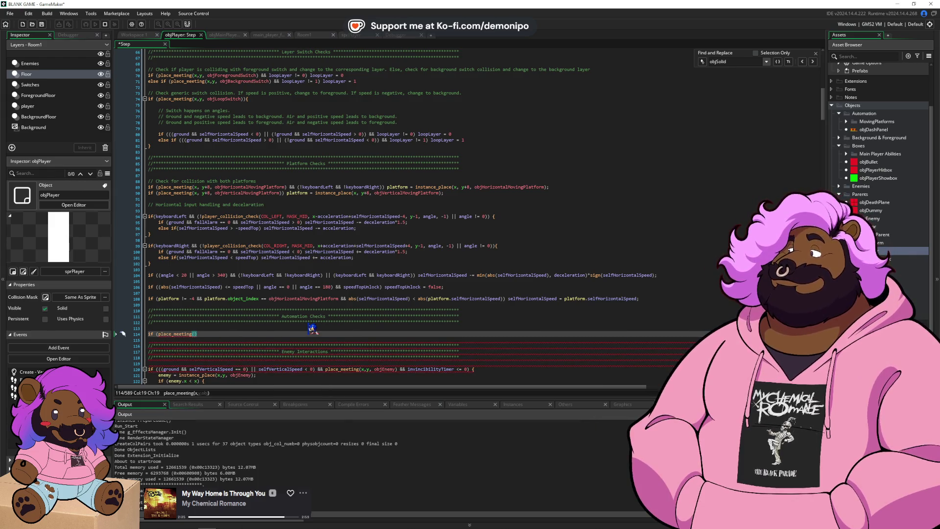
text(x-)
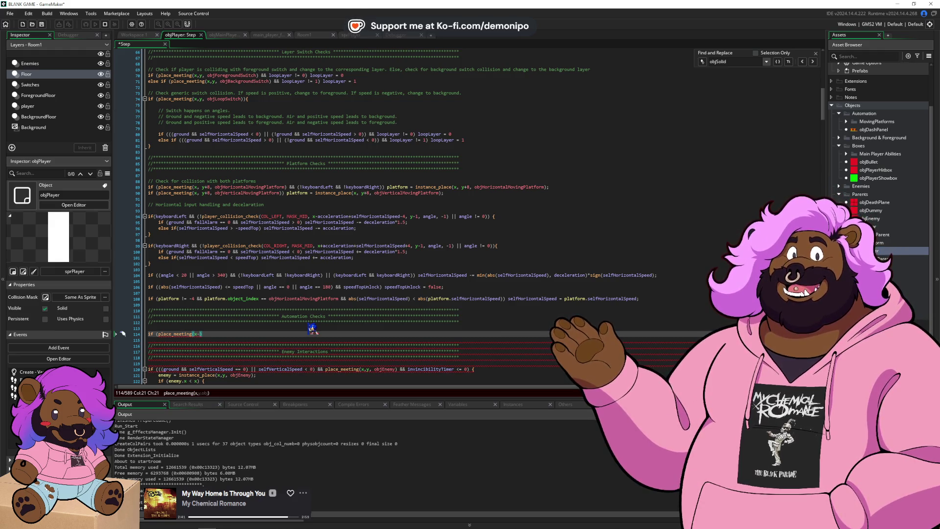
text(6*sign)
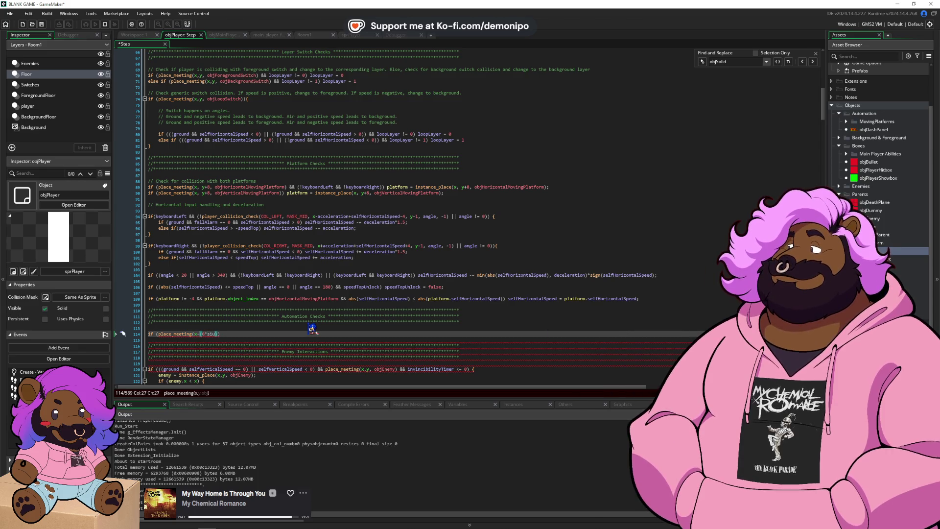
text((self)
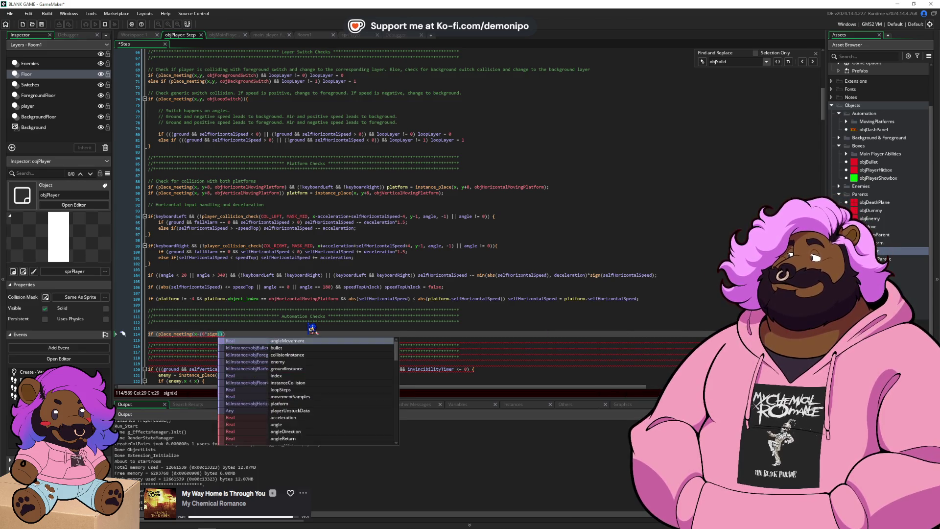
text(Ho)
key(Return)
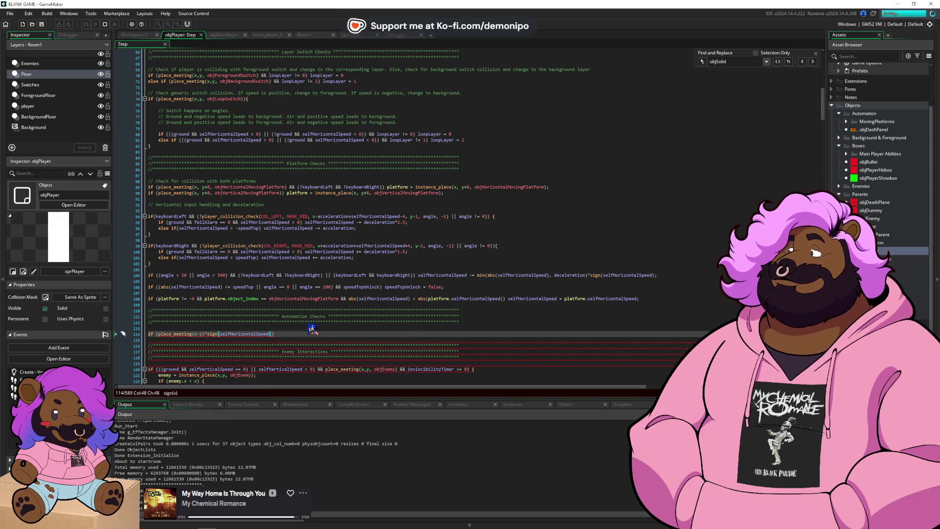
key(Left)
key(Left)
key(Left)
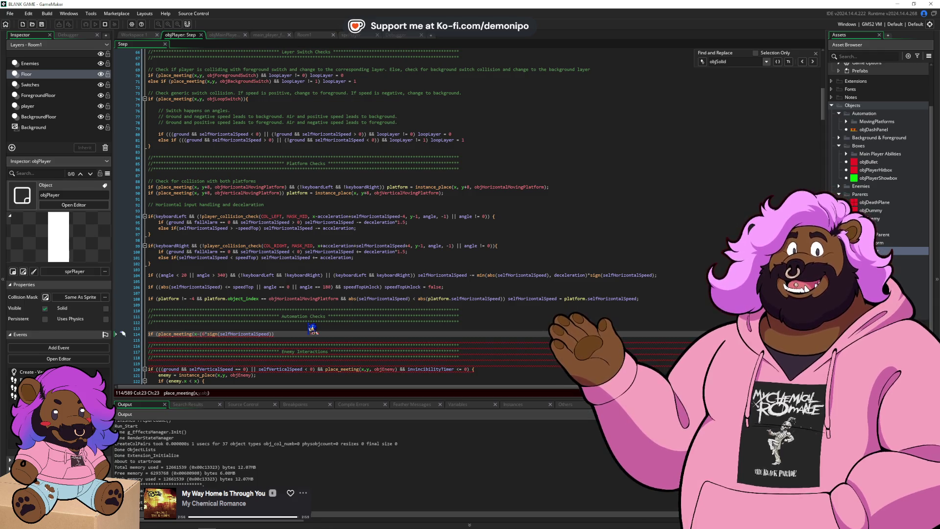
key(End)
text(, y,)
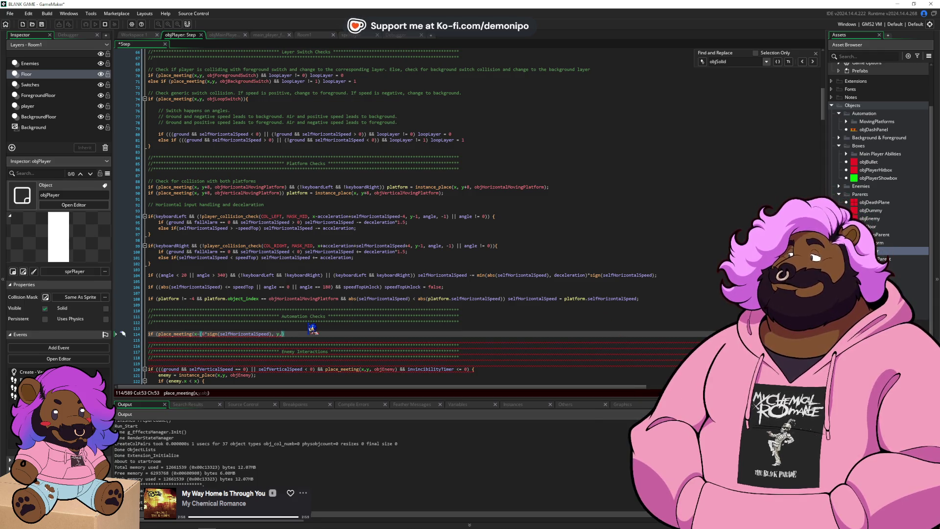
text( objSoli)
- Glance at the list of open windows twice without leaving GameMaker
key(alt+Tab)
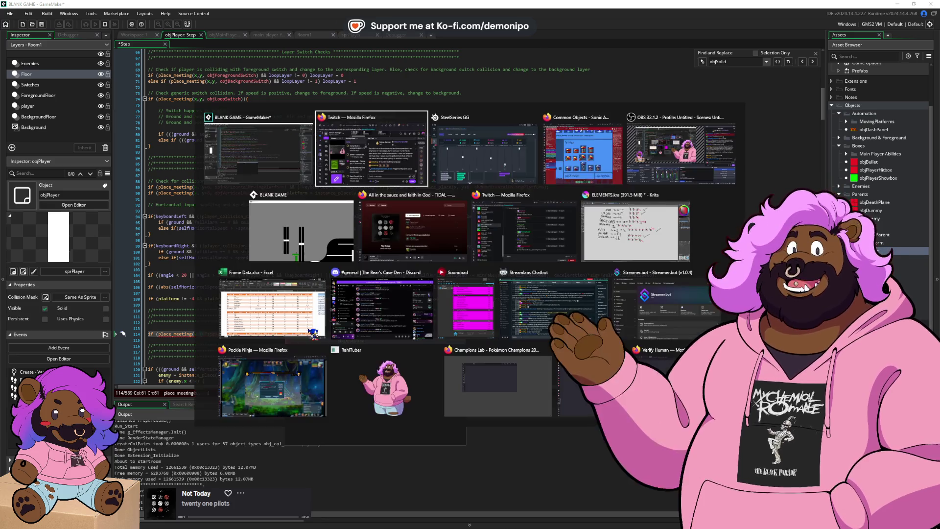
key(Escape)
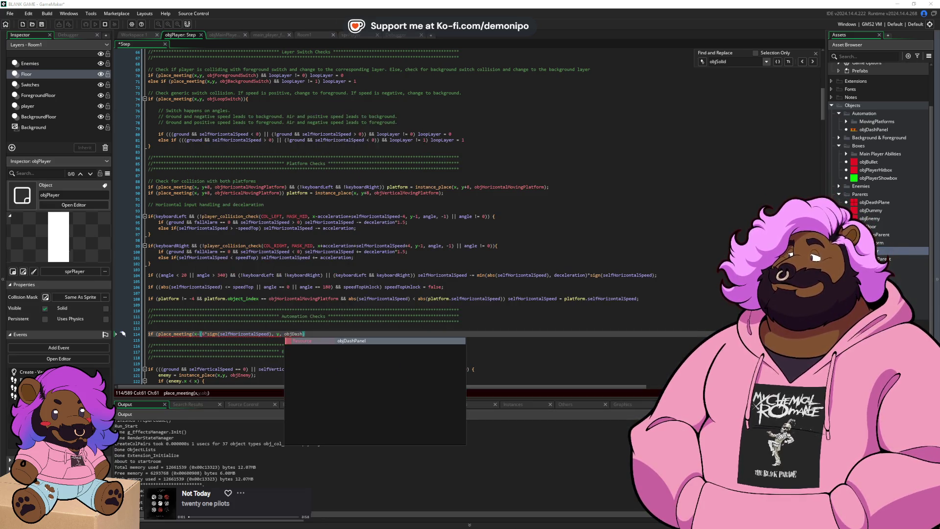
key(alt+Tab)
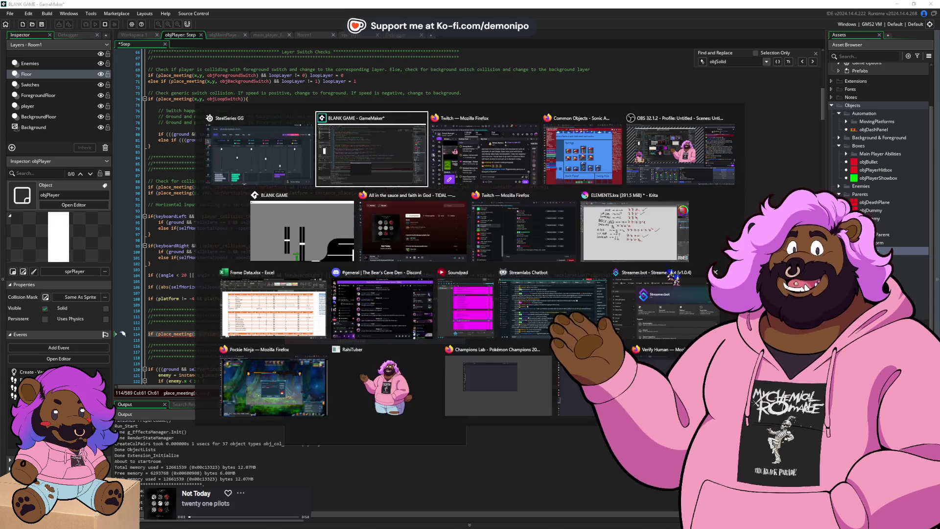
key(Escape)
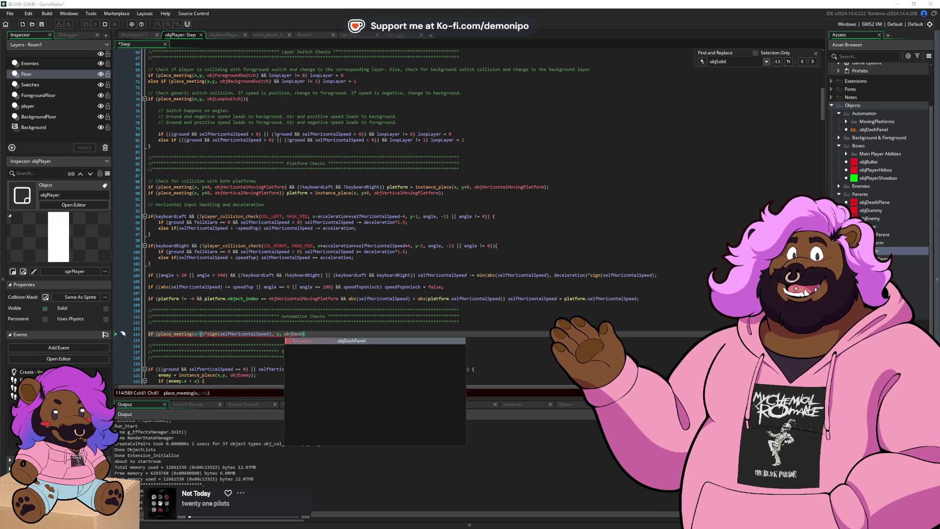
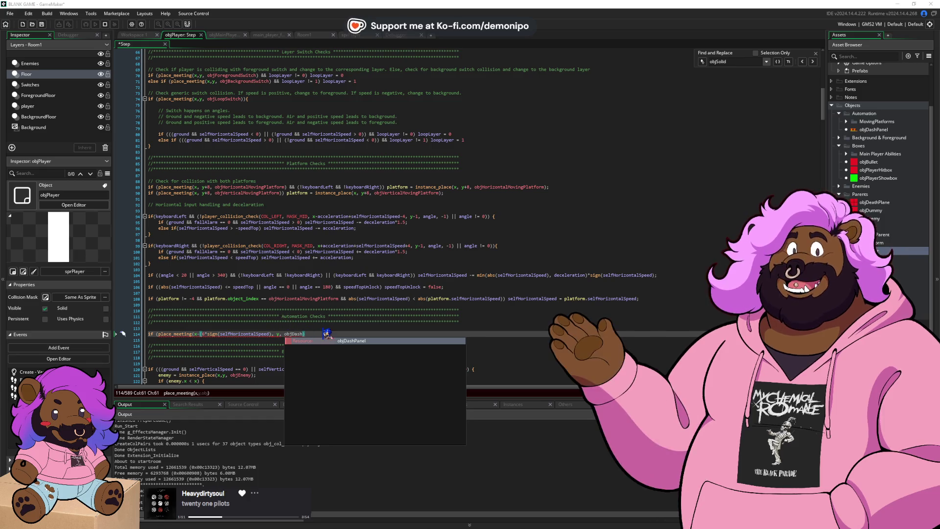
- Complete the place_meeting check against objDashPanel and open an empty block beneath it
key(Escape)
text(P)
key(Return)
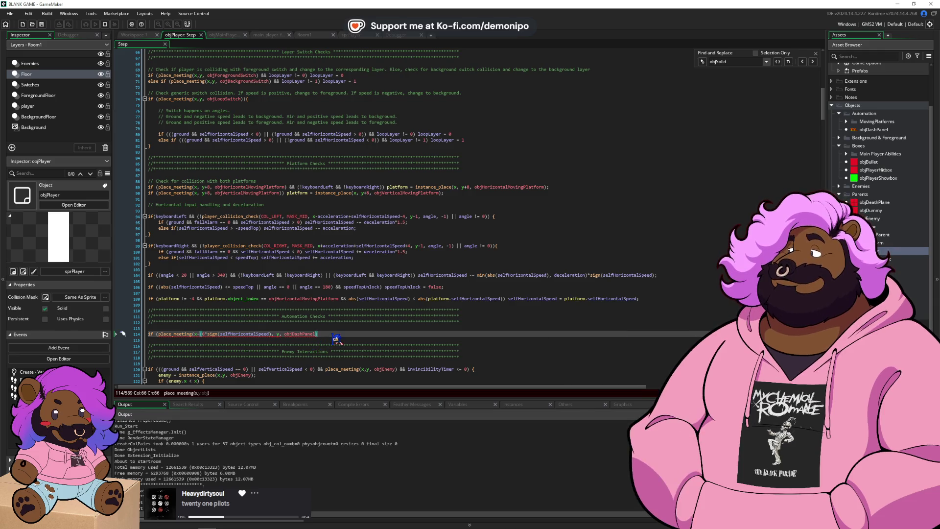
text(){})
key(Left)
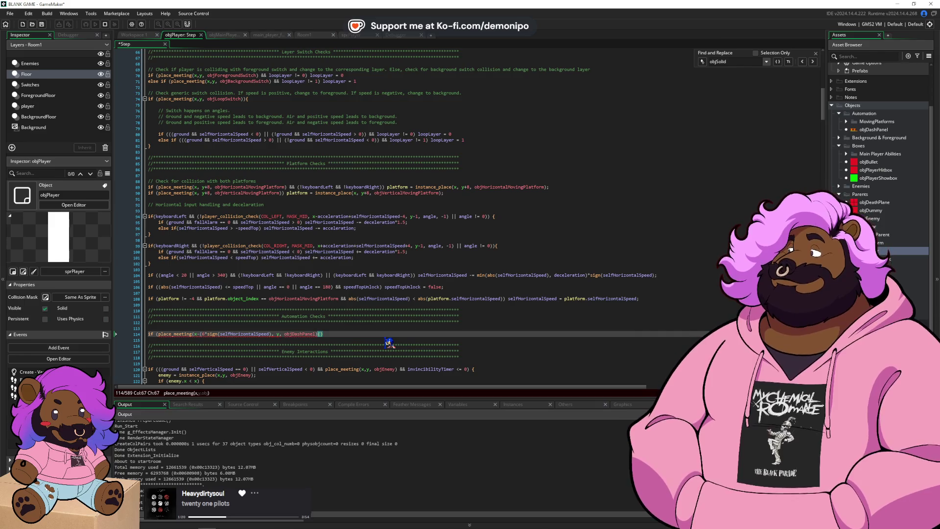
text())
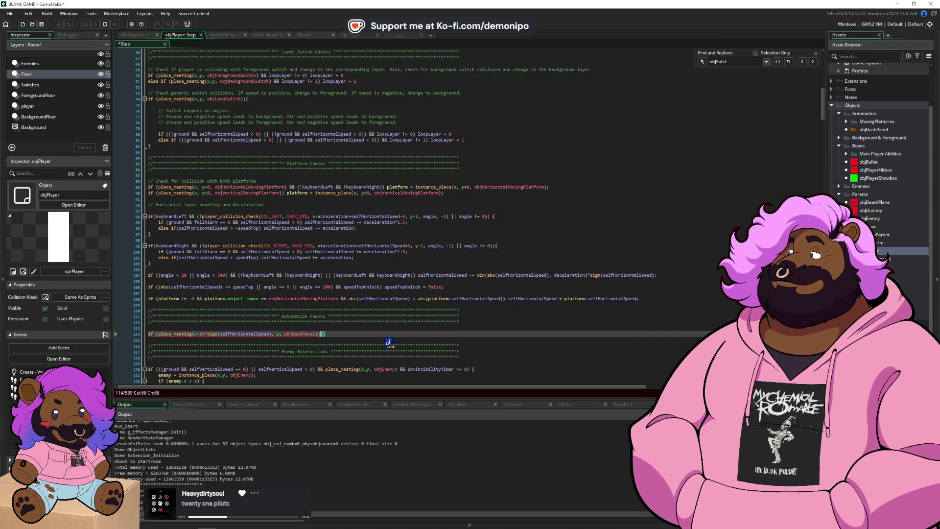
key(Return)
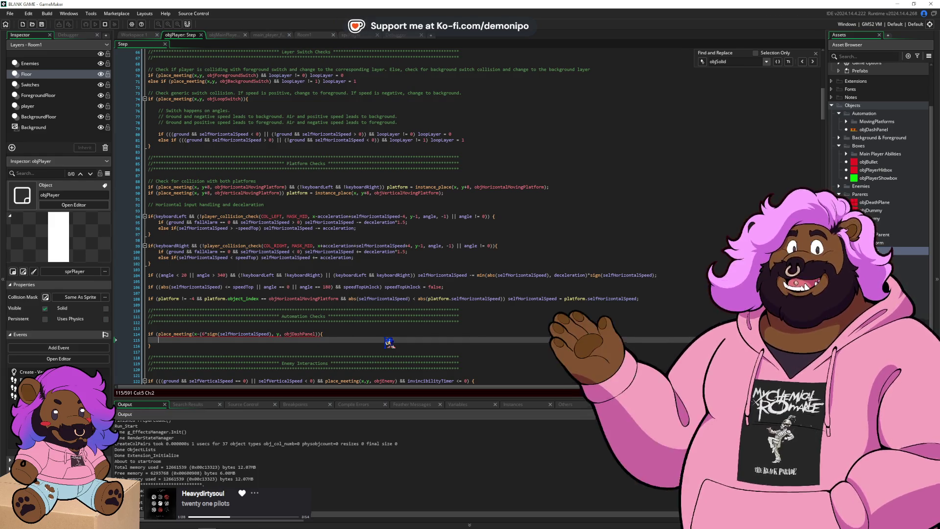
- Add the missing bracket after the sign() call, save, and start the block's first line
click(285, 334)
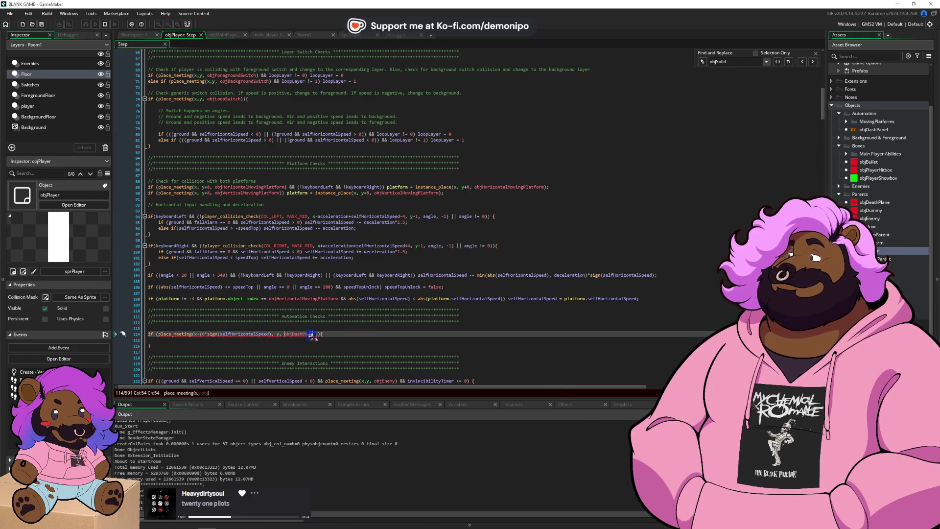
click(270, 334)
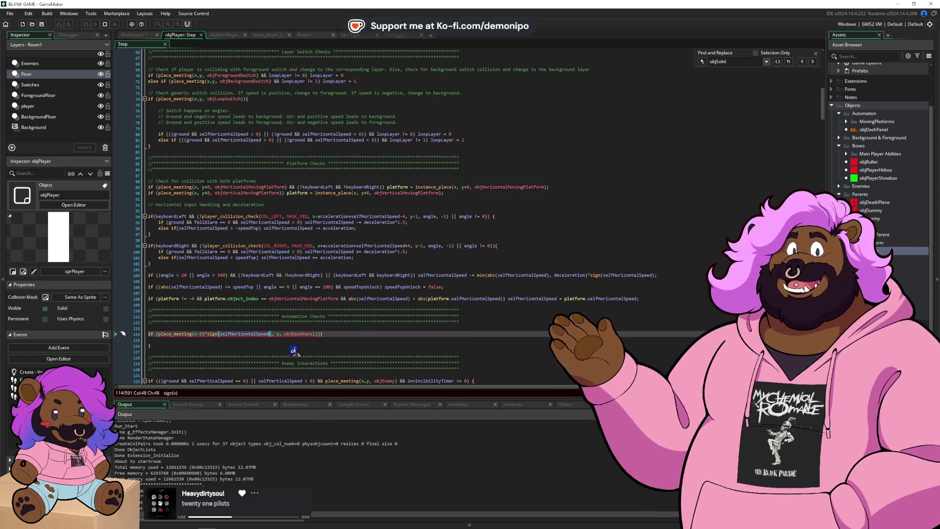
text())
key(ctrl+s)
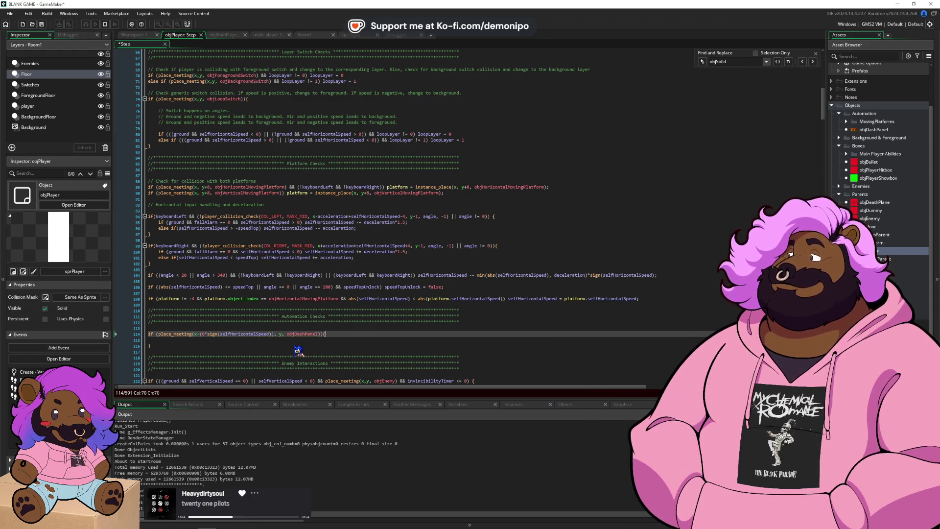
key(Down)
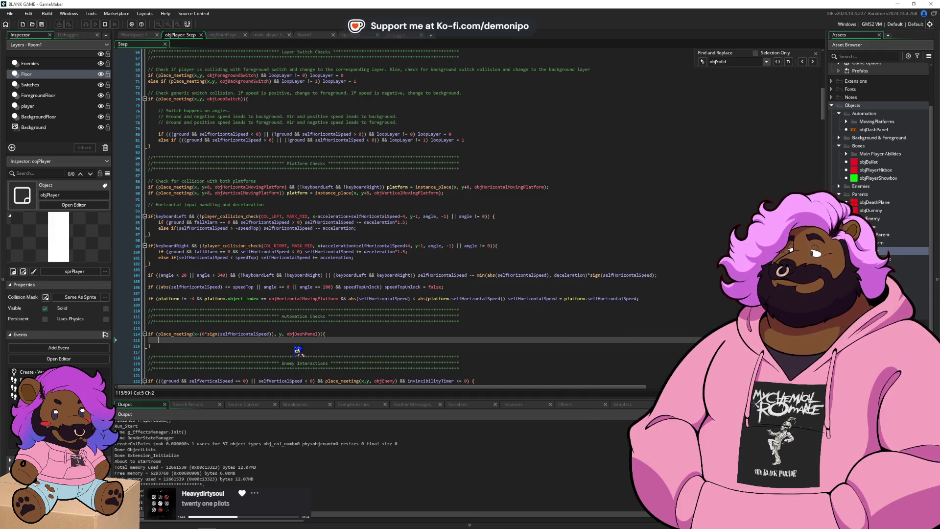
text(sp)
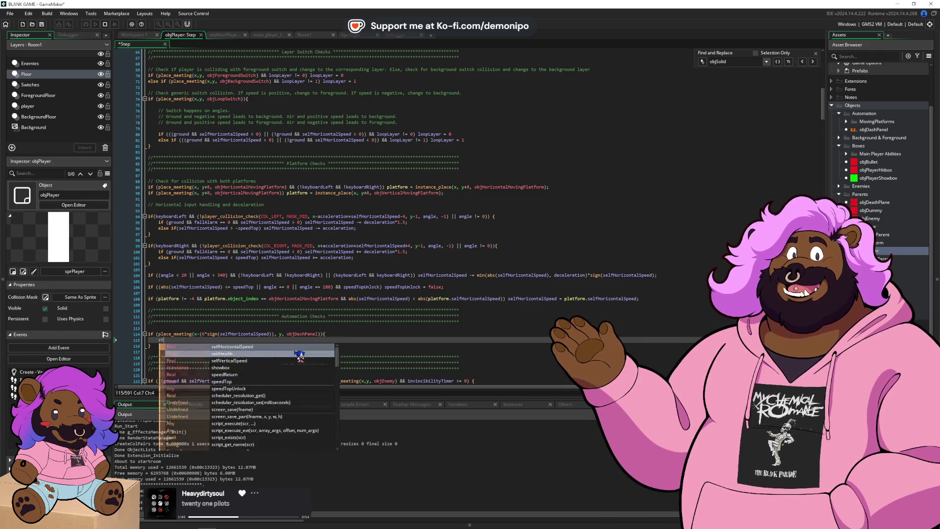
text(eedTop)
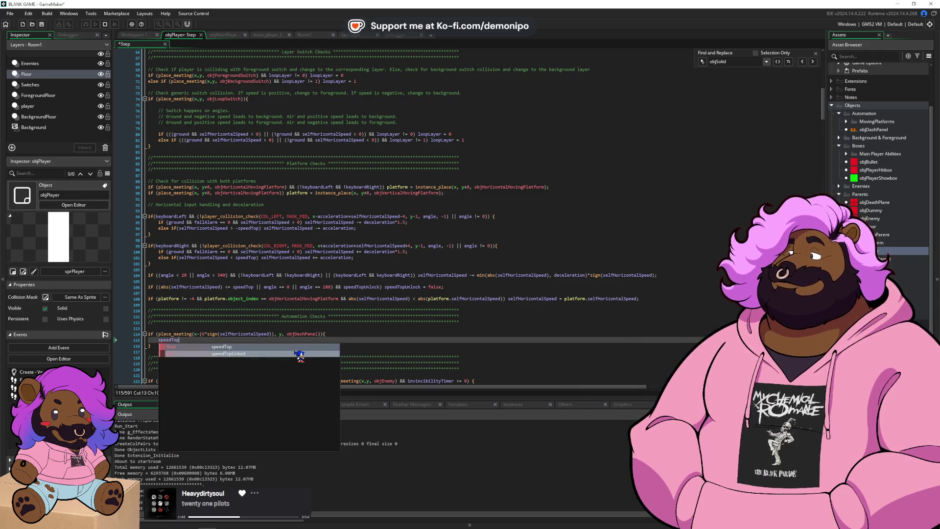
- Set speedTopUnlock = true; inside the objDashPanel block
key(Return)
text(nlock)
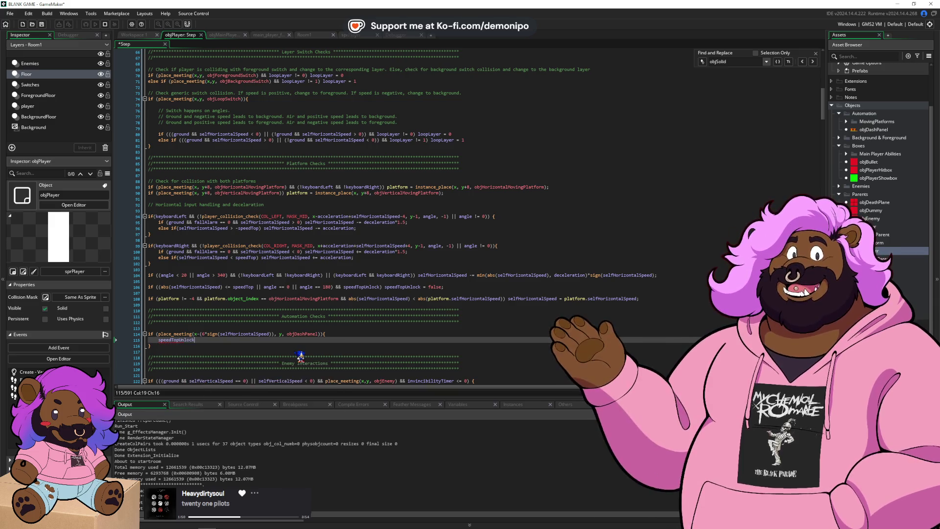
key(BackSpace)
key(BackSpace)
text(ue;)
key(Return)
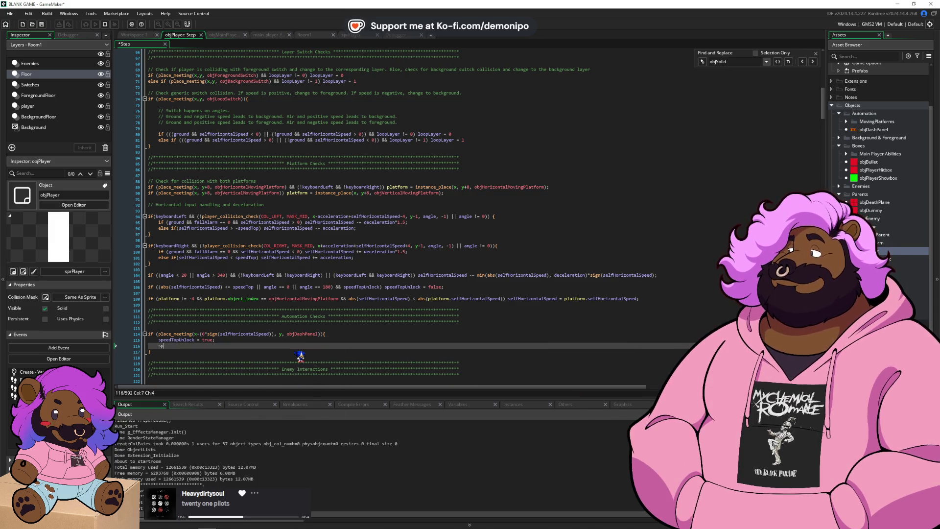
- Add if (selfHorizontalSpeed <= speedTop) selfHorizontalSpeed = speedTop + 10; and save
key(BackSpace)
key(BackSpace)
text(selfH)
key(Return)
text(speedTop + 10;)
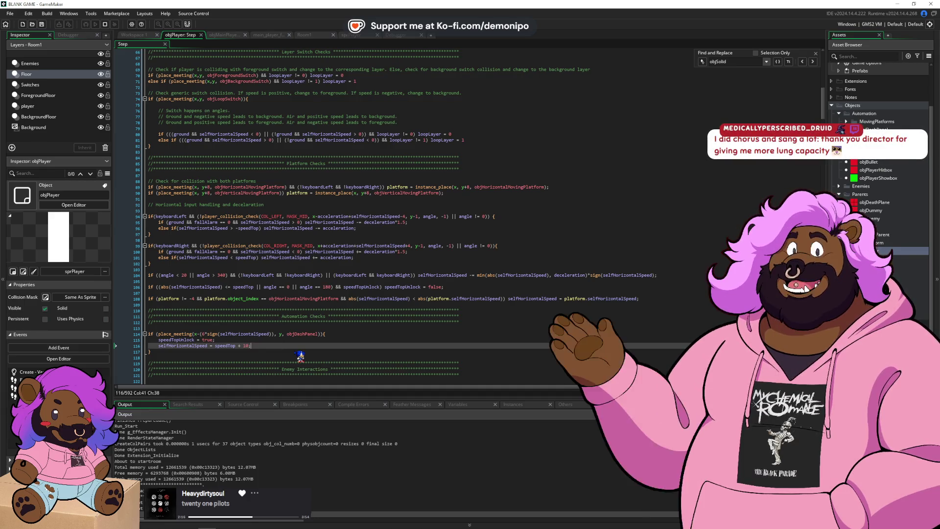
key(Home)
text(if ())
key(Left)
key(Left)
text(selfHorizontalSpeed)
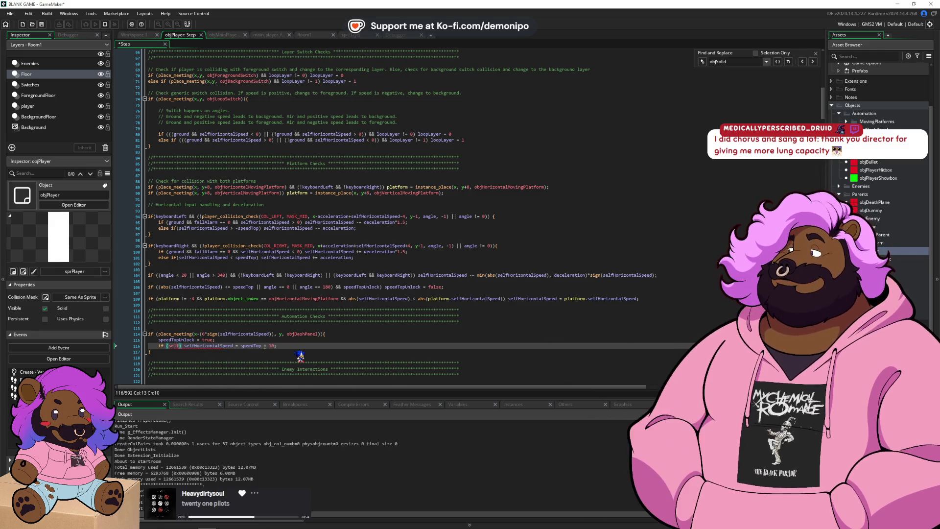
text( <=)
text( speedTop)
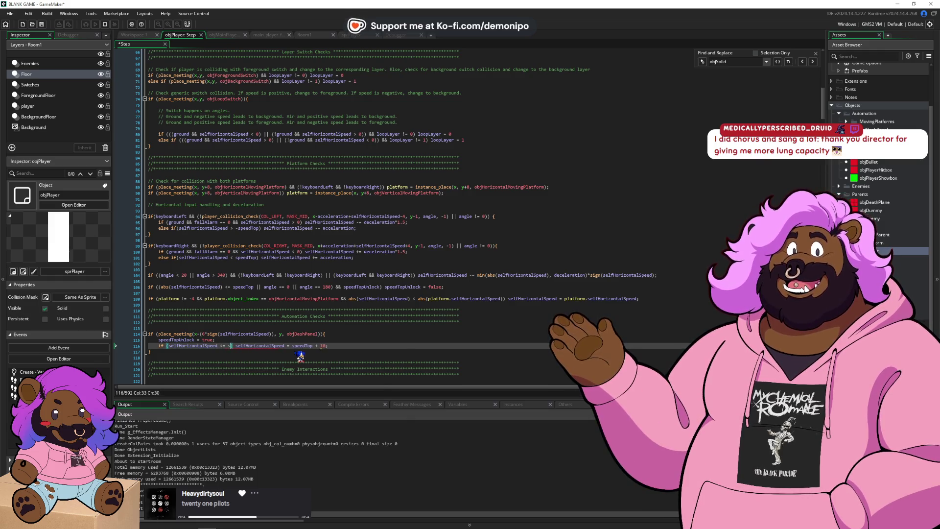
key(ctrl+s)
key(Right)
key(Right)
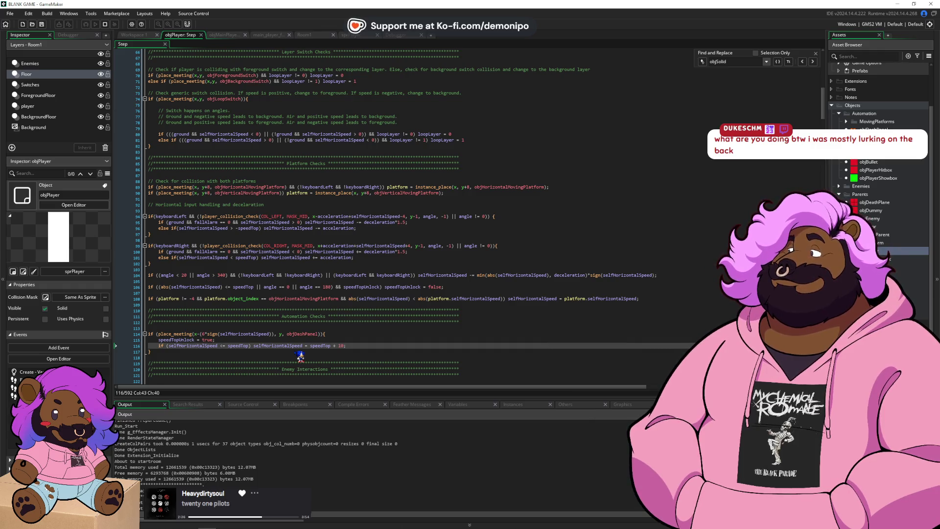
- Inspect the objDashPanel instance placed in Room1, then return to objPlayer's Step code
click(314, 35)
scroll(437, 175, up, 3)
scroll(437, 174, right, 2)
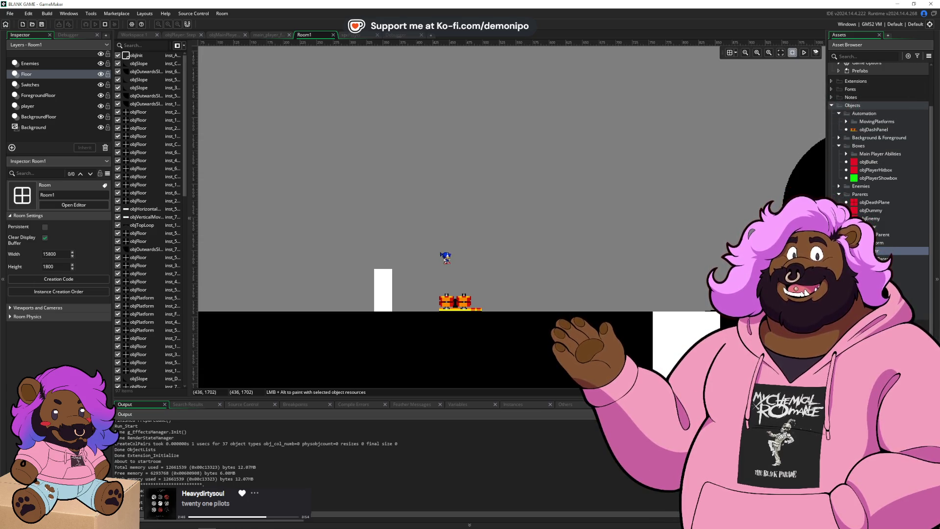
click(464, 305)
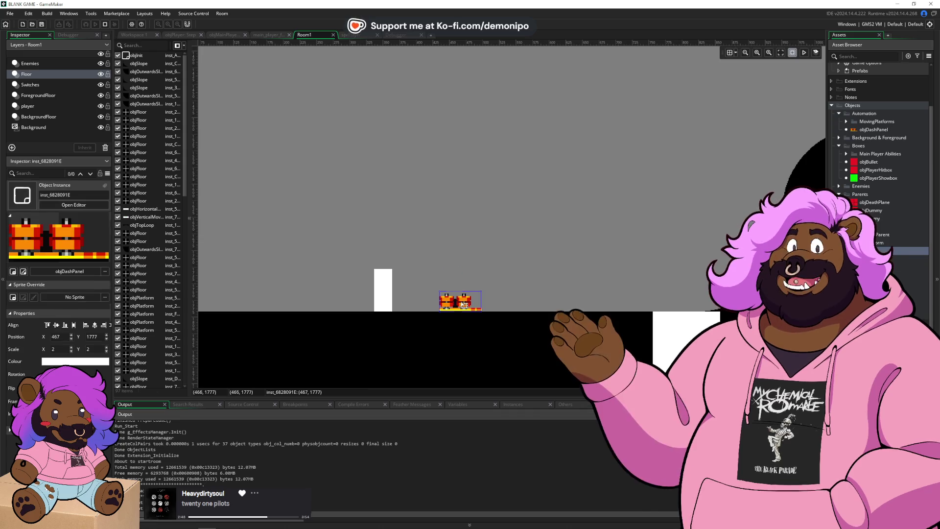
click(180, 35)
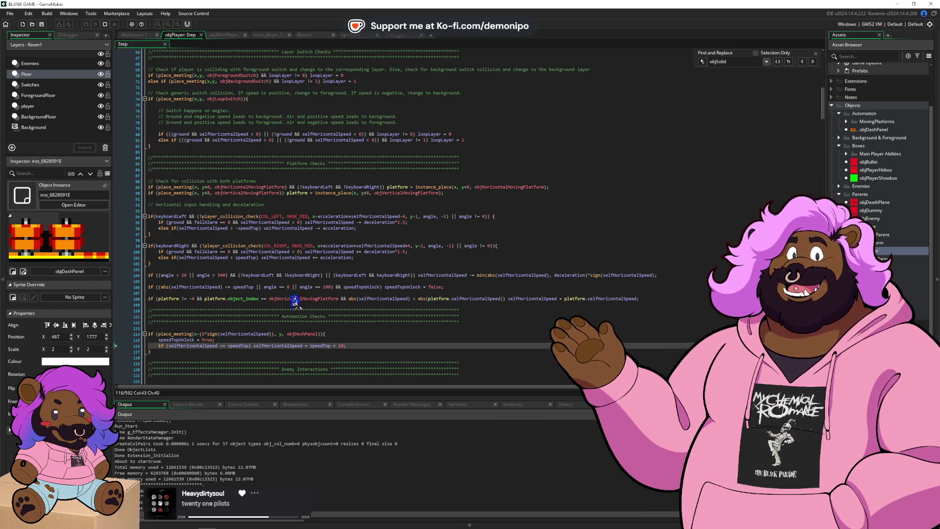
- Review the sign call in the line 114 collision check, then switch to Firefox
click(327, 352)
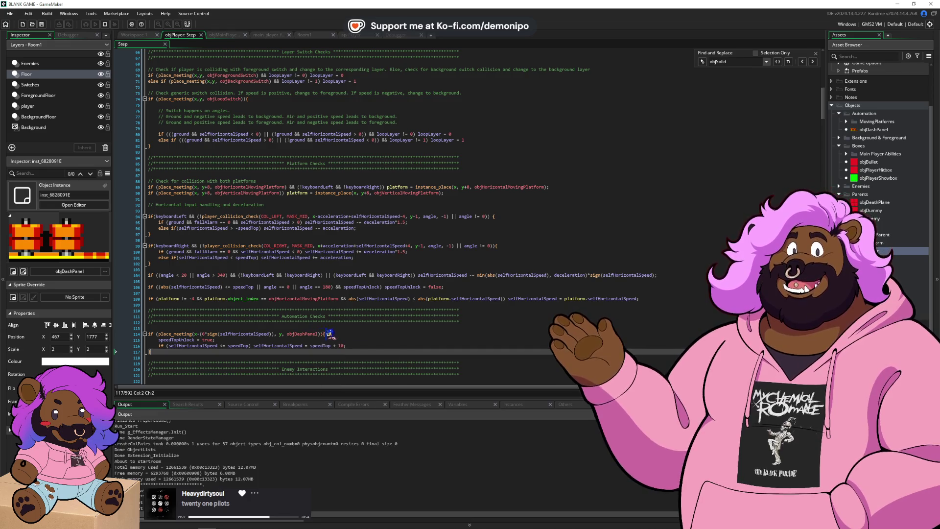
click(212, 335)
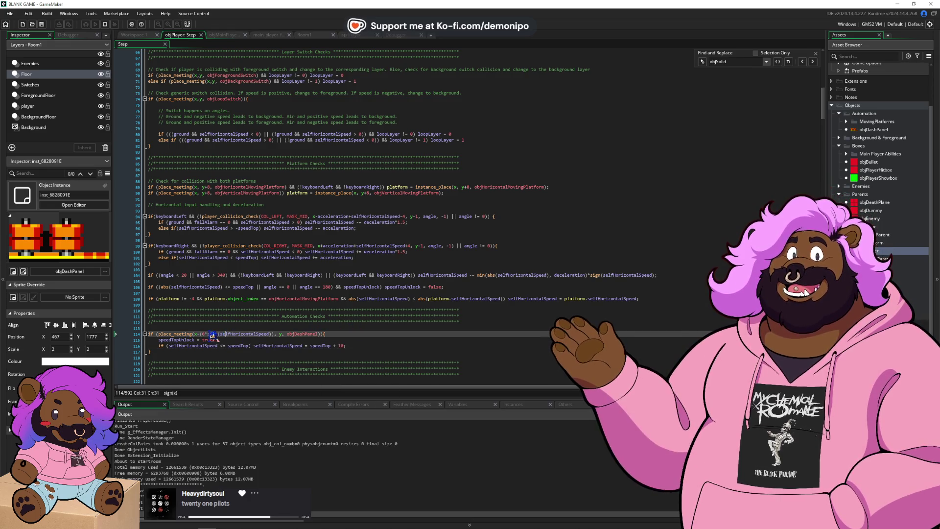
click(212, 335)
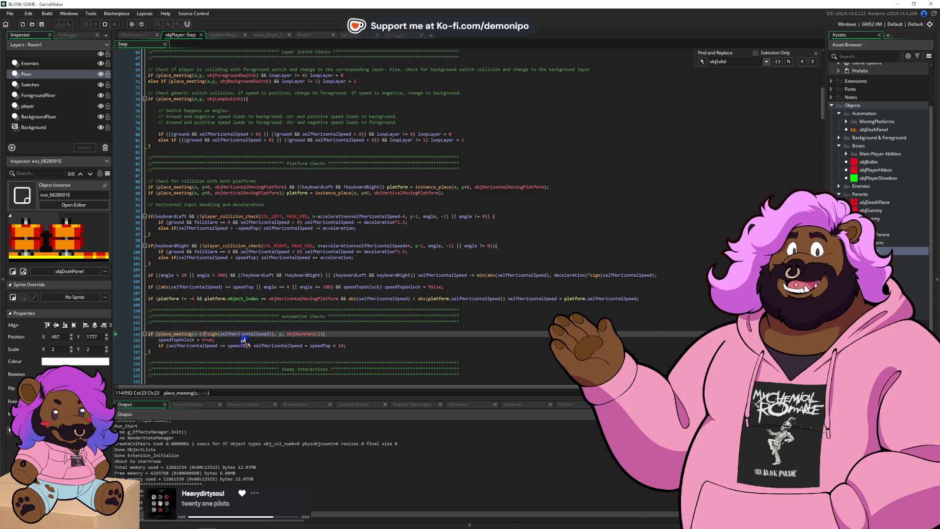
key(alt+Tab)
key(alt+Tab)
key(alt+Tab)
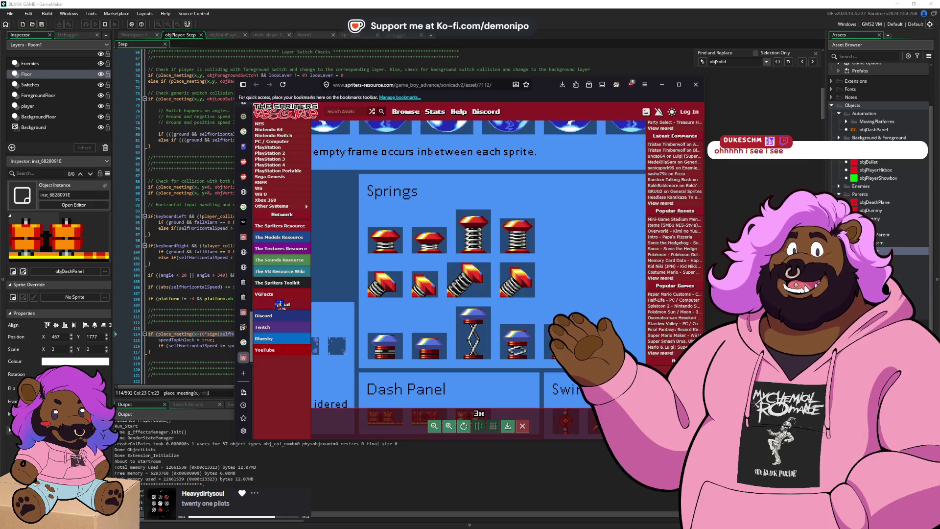
- Search 'gamemaker sign', read the manual's sign() page, then return to GameMaker
key(ctrl+t)
text(gam)
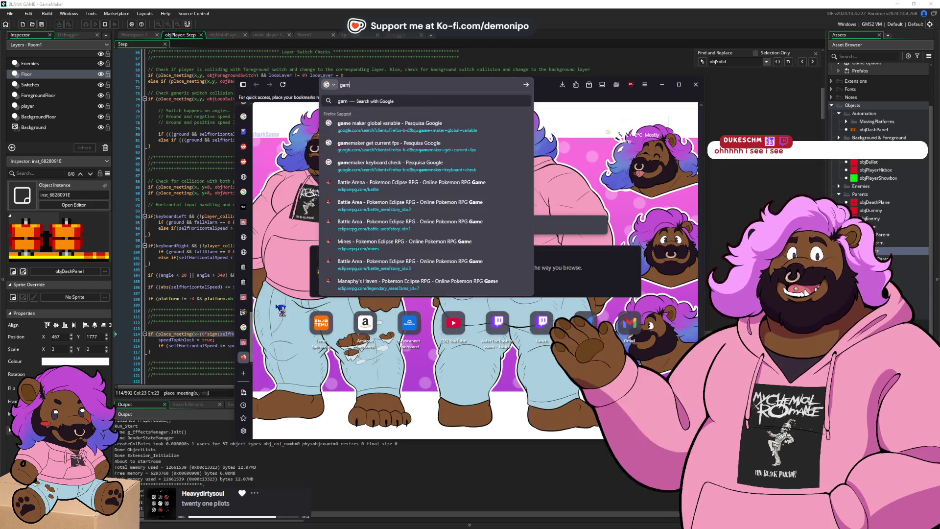
text(emaker sign)
key(Return)
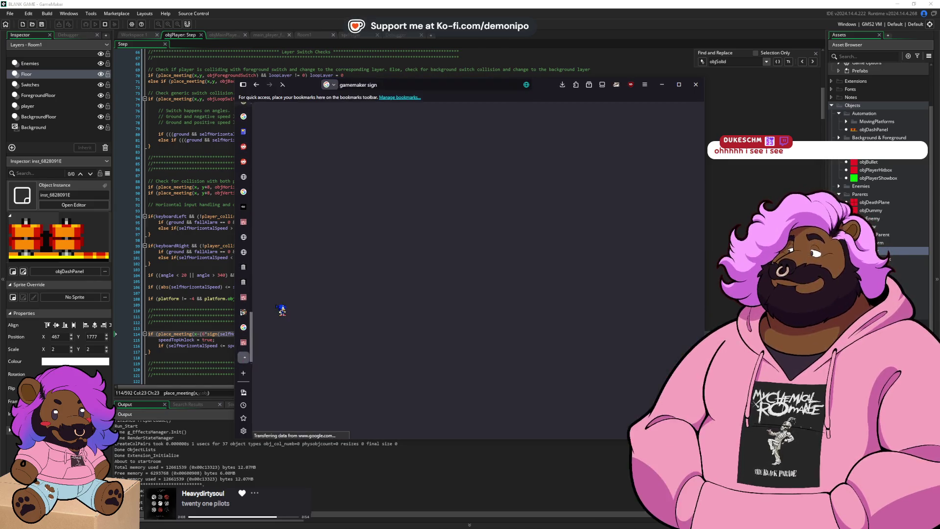
click(290, 182)
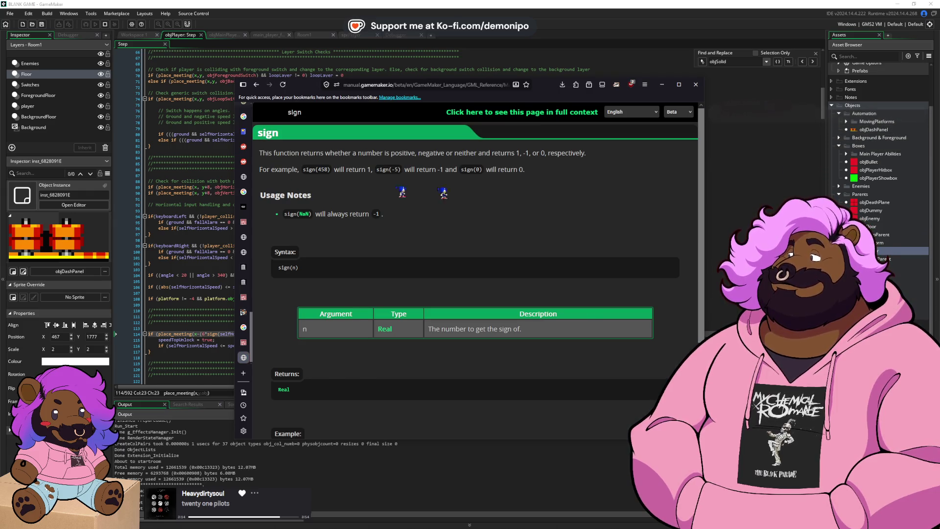
click(204, 317)
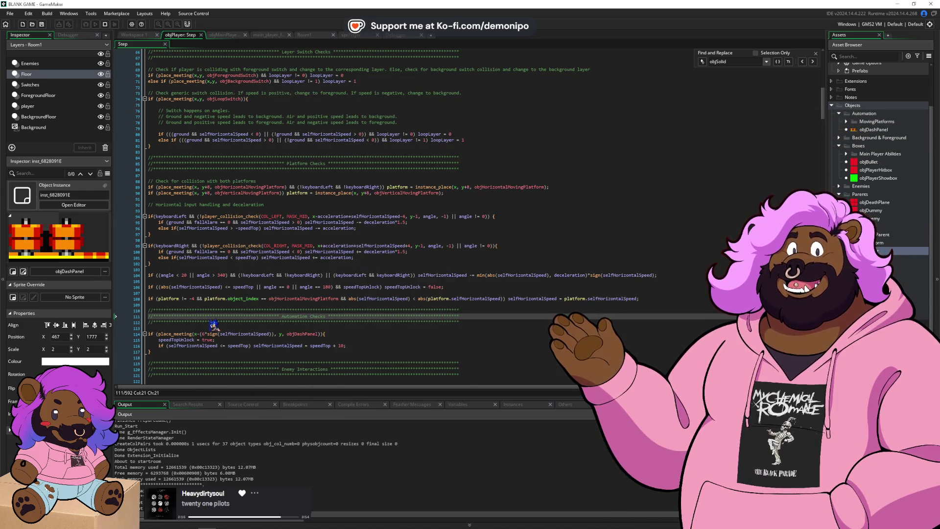
- Change line 114's offset to use sign(selfHorizontalSpeed+0.01), checking sign() in the manual
click(207, 334)
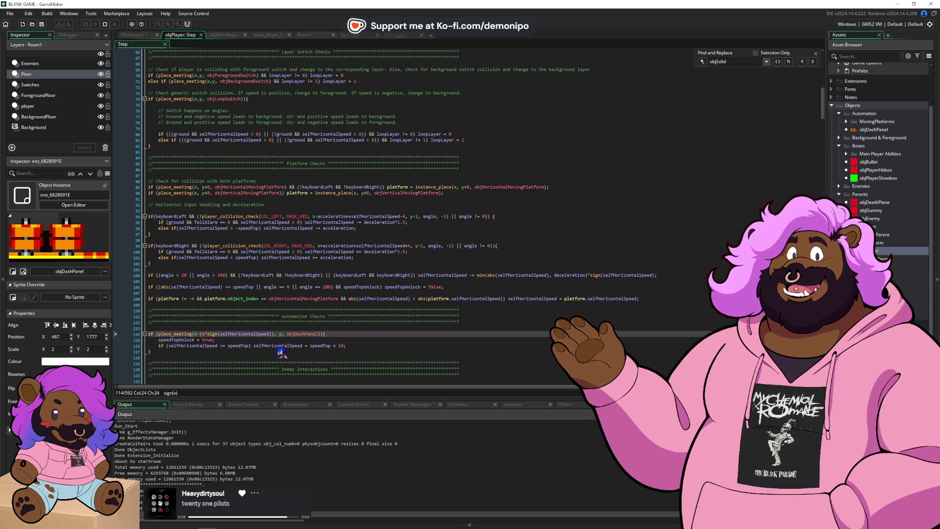
key(Left)
key(BackSpace)
key(BackSpace)
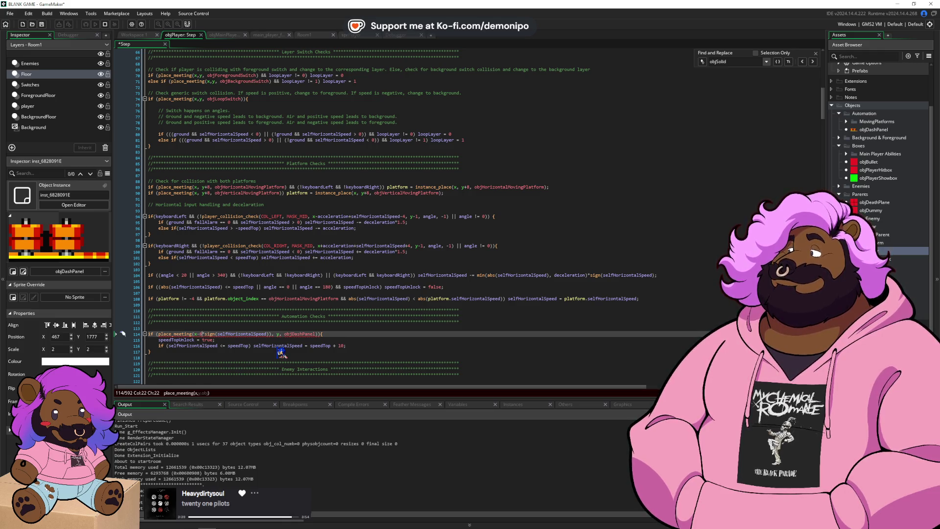
text(*)
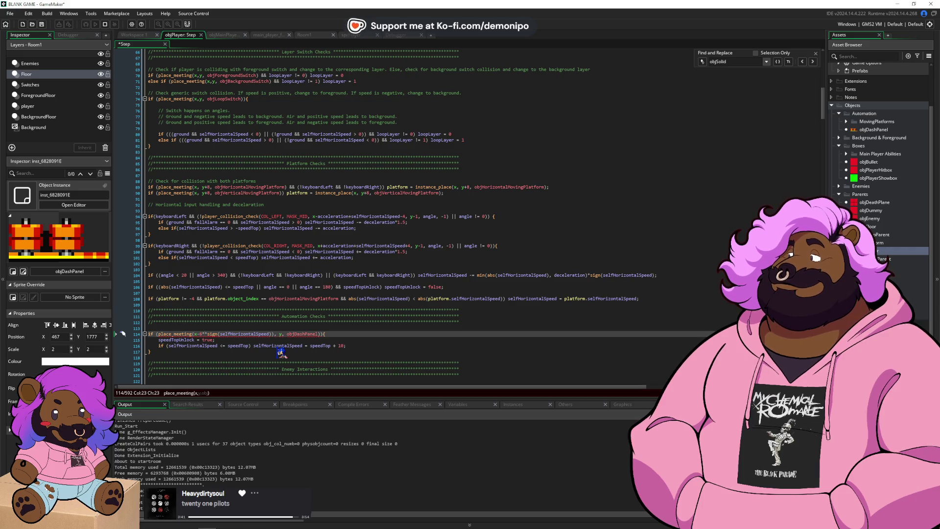
text(()
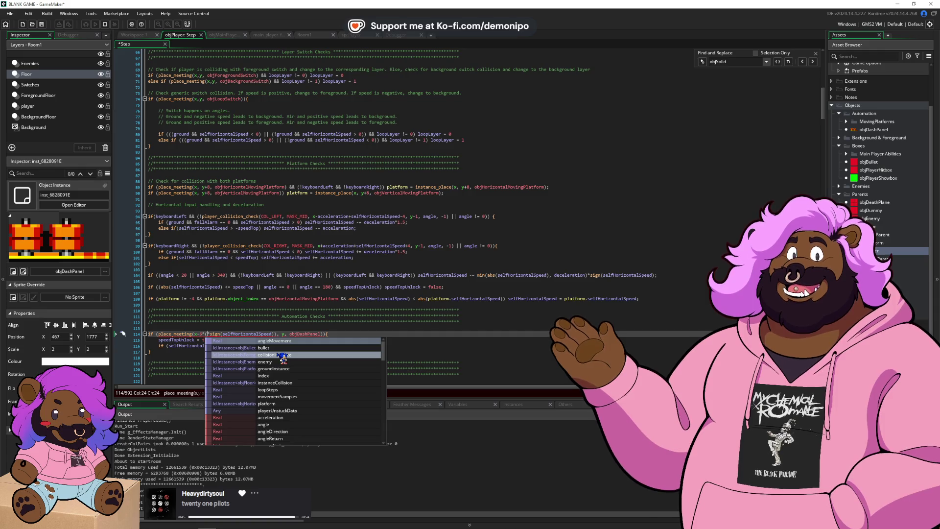
key(Escape)
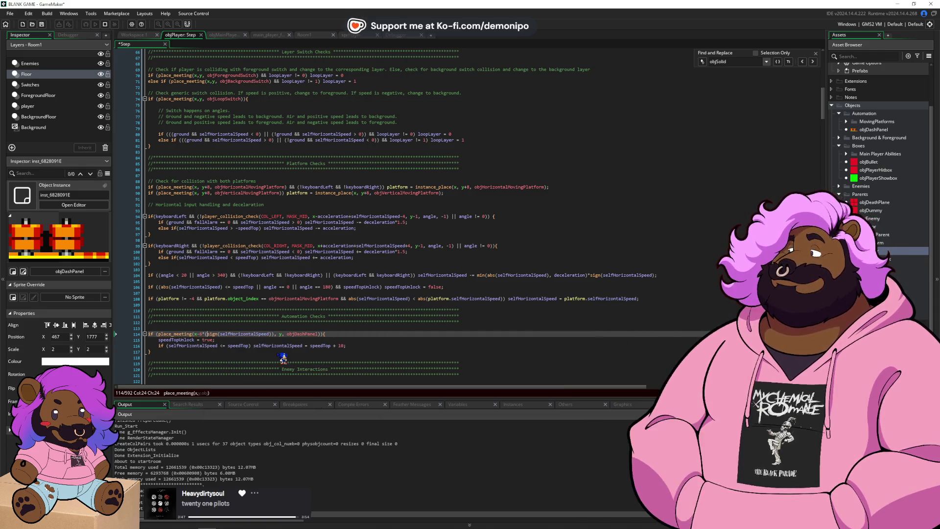
key(ctrl+Right)
key(ctrl+Right)
key(ctrl+Right)
key(Left)
key(Left)
key(Left)
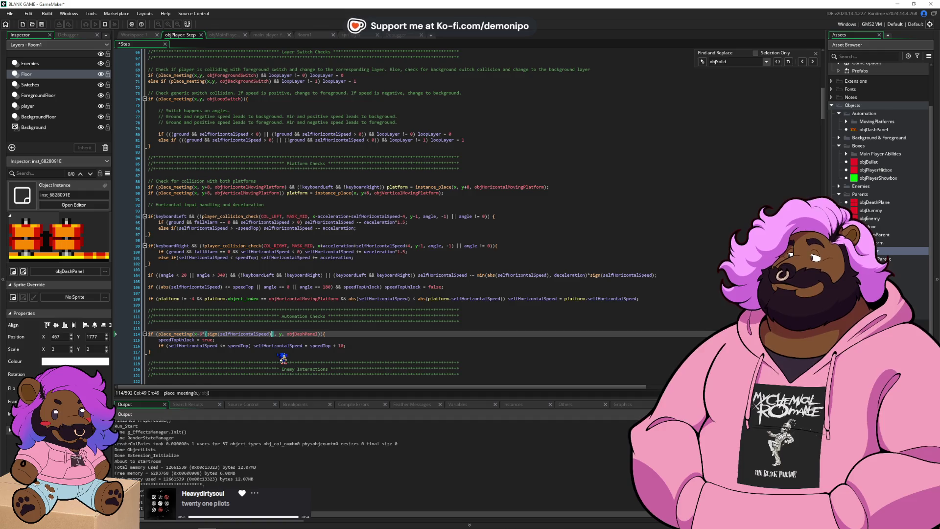
key(F1)
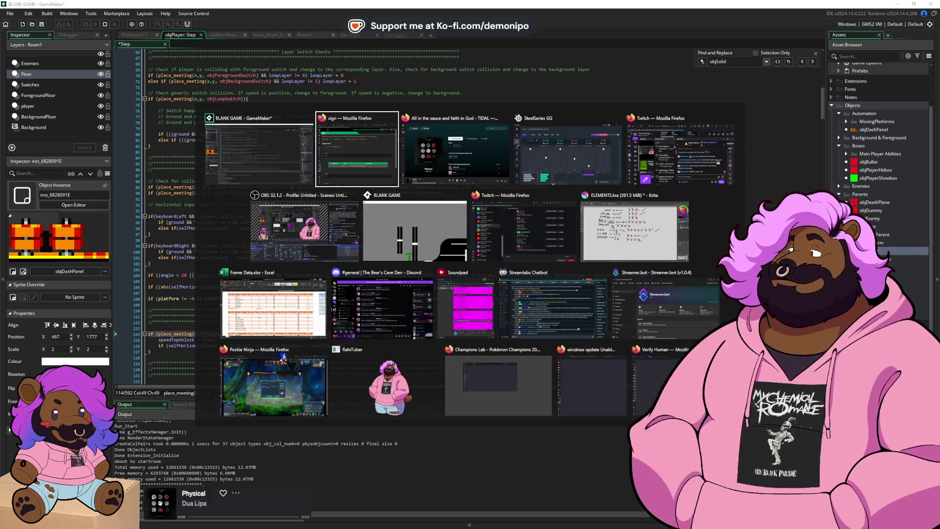
key(alt+Tab)
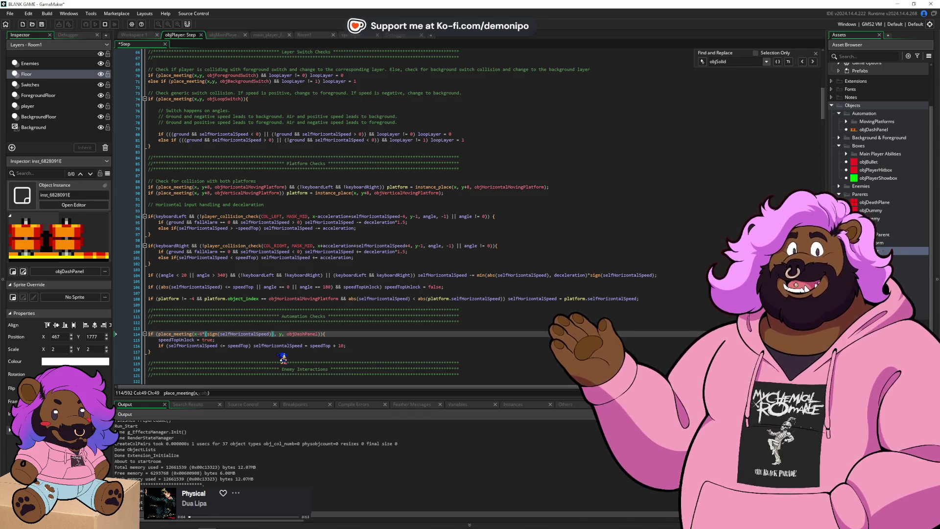
key(Left)
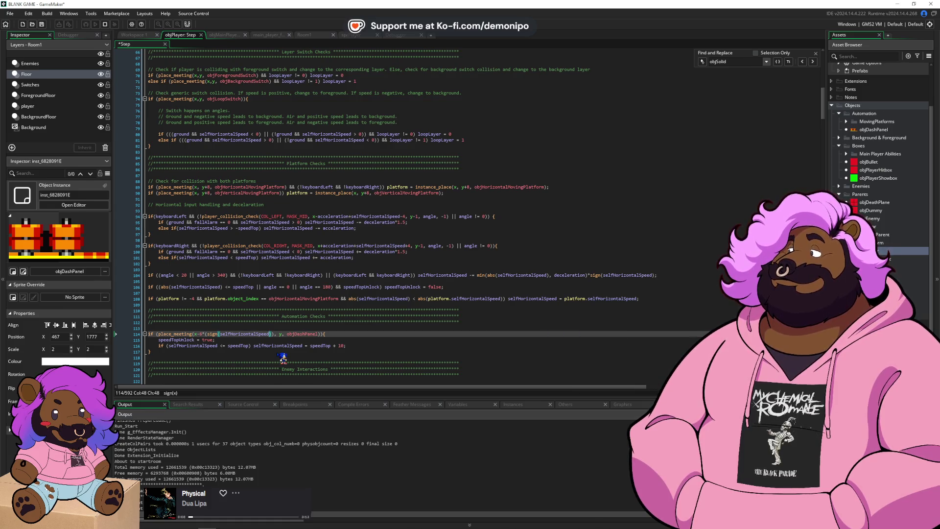
text(+0.01)
- Rewrite line 114's offset as x-(6*sign(...)) and save the Step code
click(205, 334)
key(Delete)
text(()
click(216, 334)
double_click(217, 333)
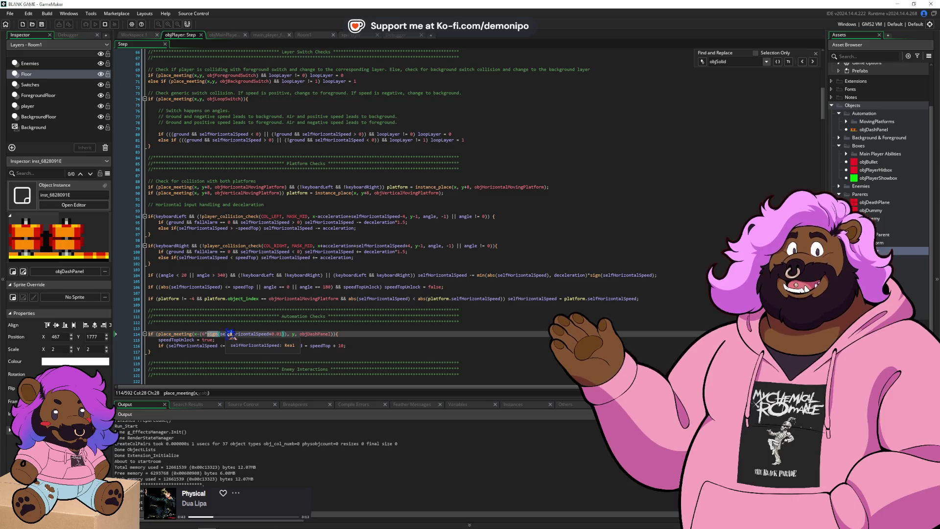
click(205, 334)
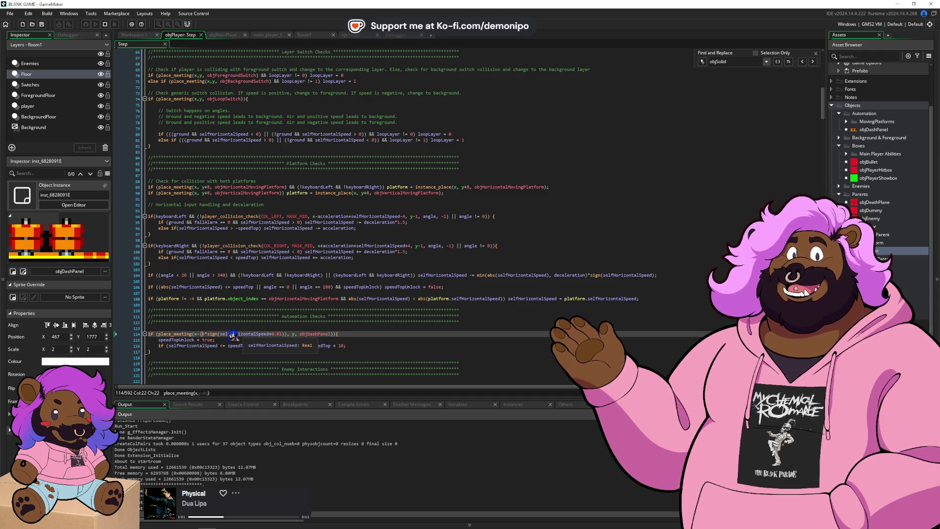
key(Left)
key(Left)
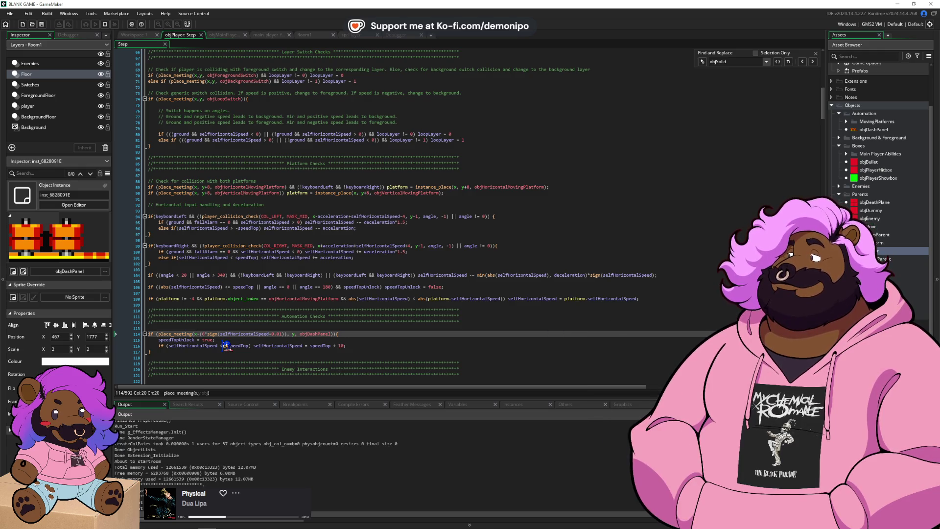
key(Delete)
text(+)
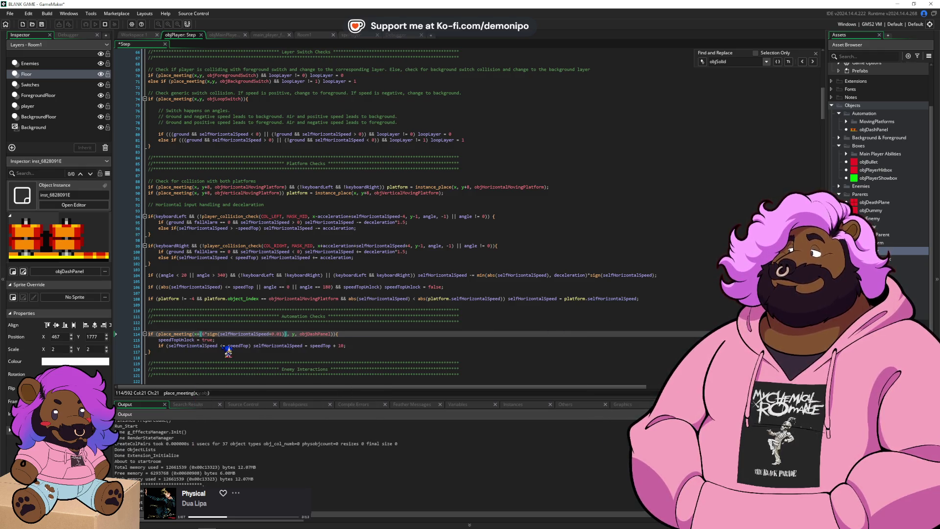
key(BackSpace)
text(-)
key(ctrl+s)
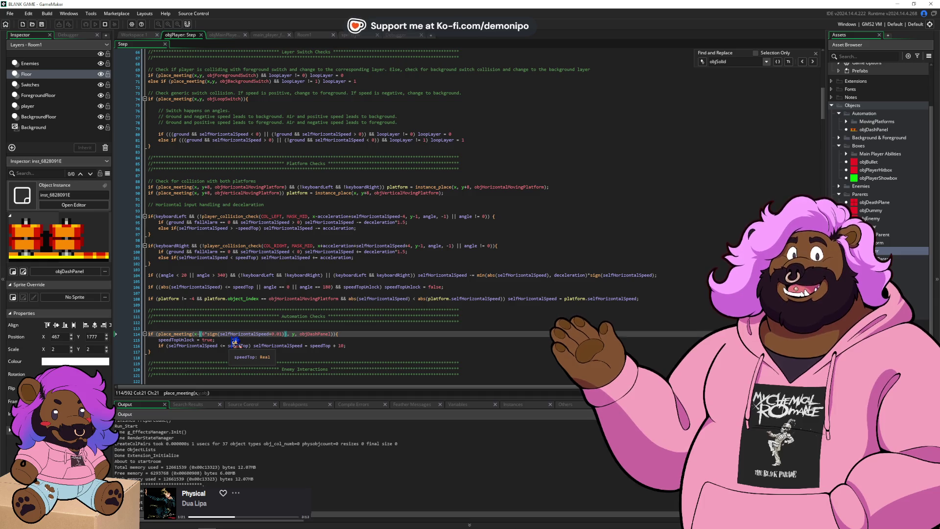
- Review selfHorizontalSpeed on line 114 and start a debug run of the game
click(207, 334)
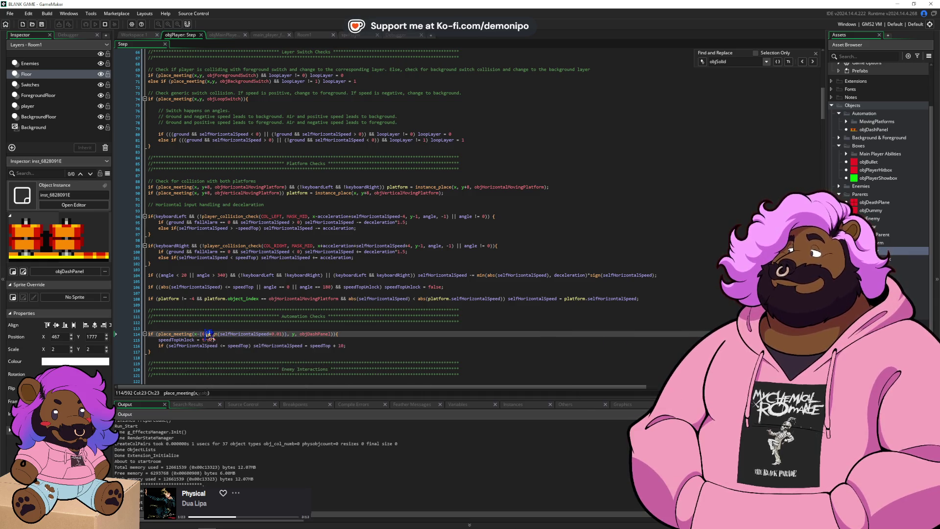
double_click(250, 337)
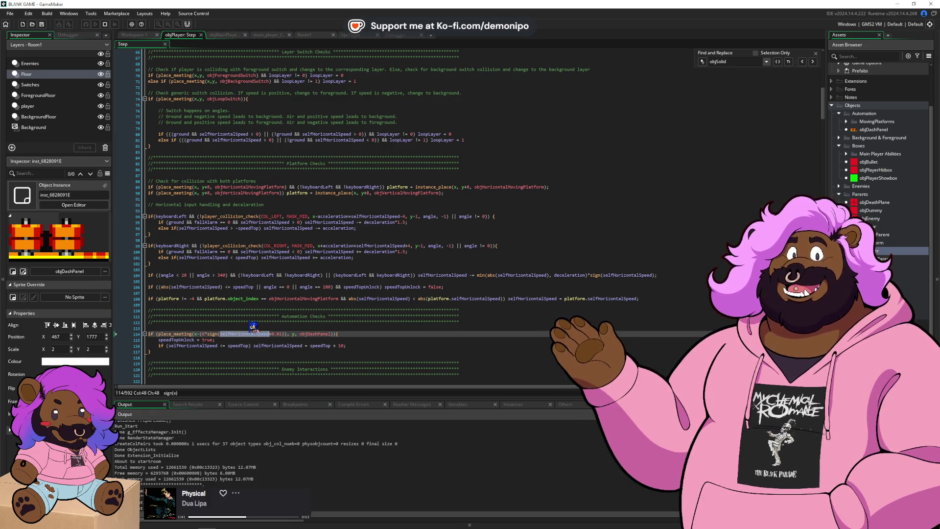
click(227, 322)
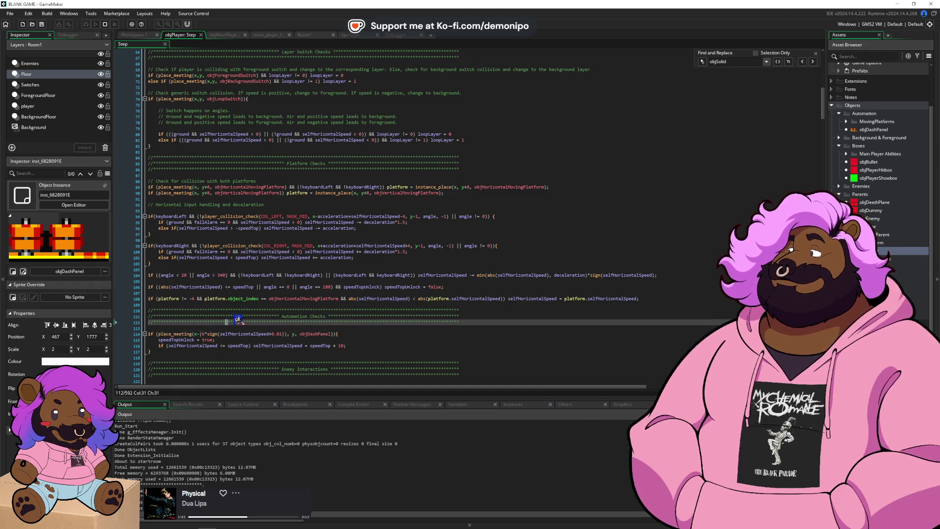
scroll(252, 338, down, 2)
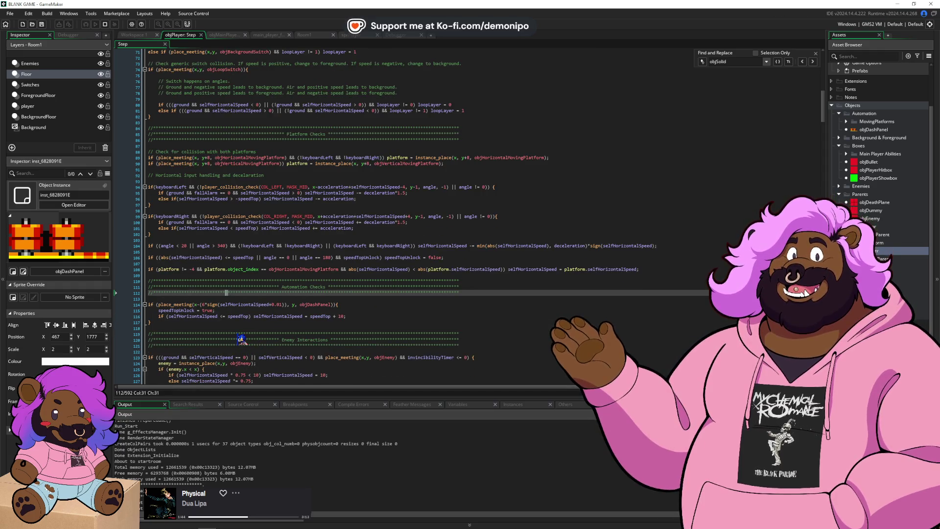
click(92, 25)
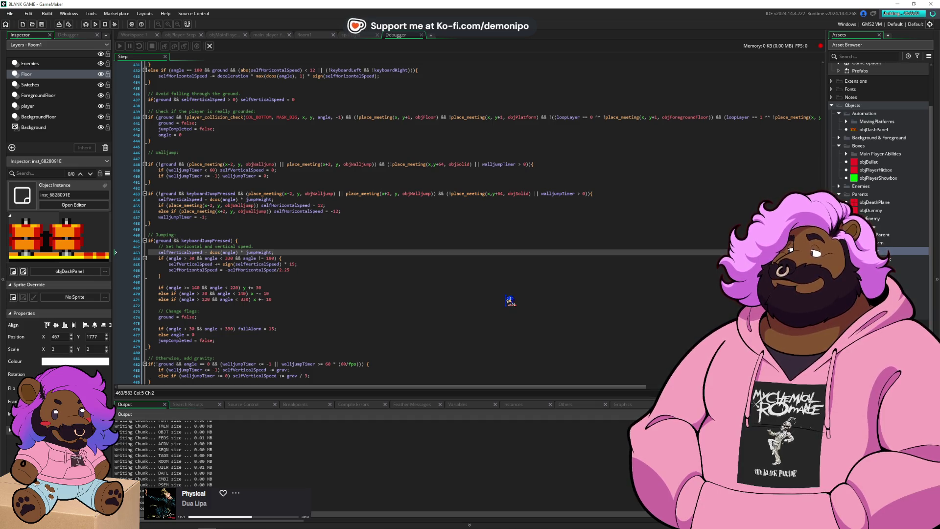
- Play the debug build, running Sonic left and right through the level, then return to the code
key(Return)
key(Left)
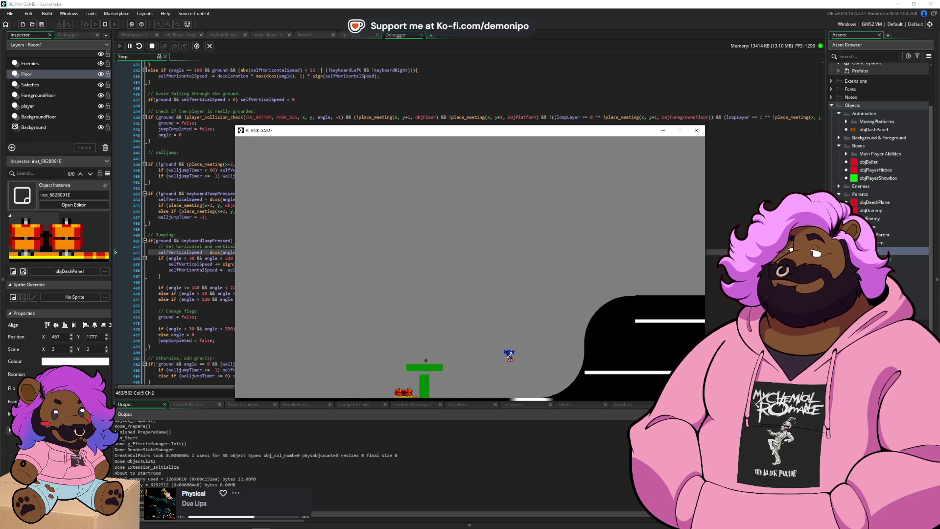
key(Left)
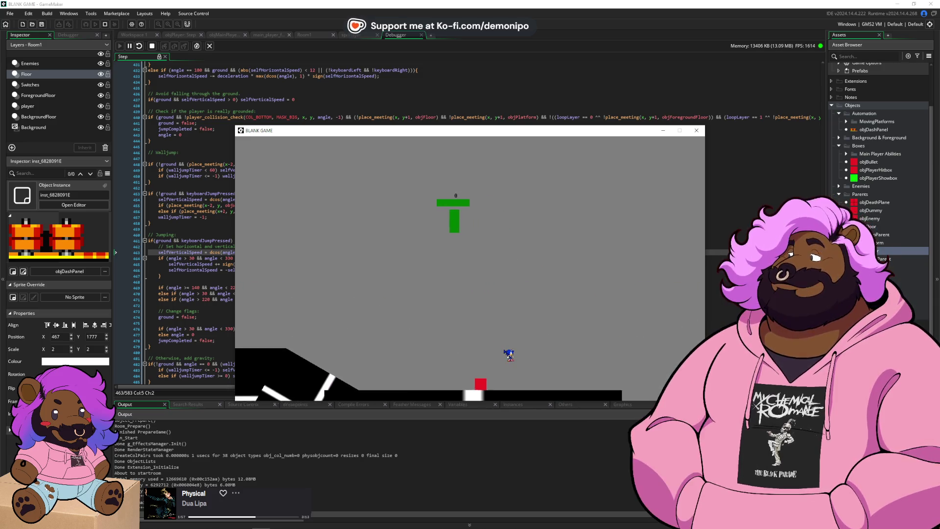
key(Left)
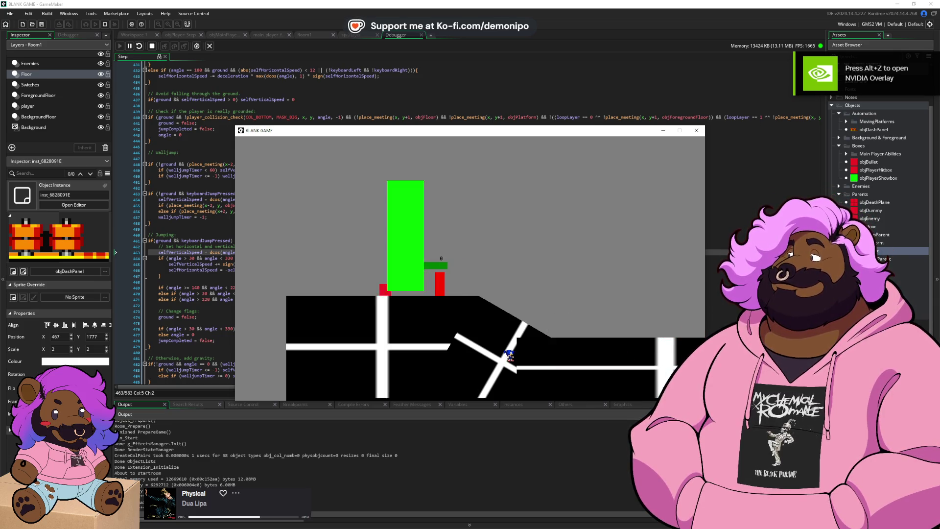
key(Left)
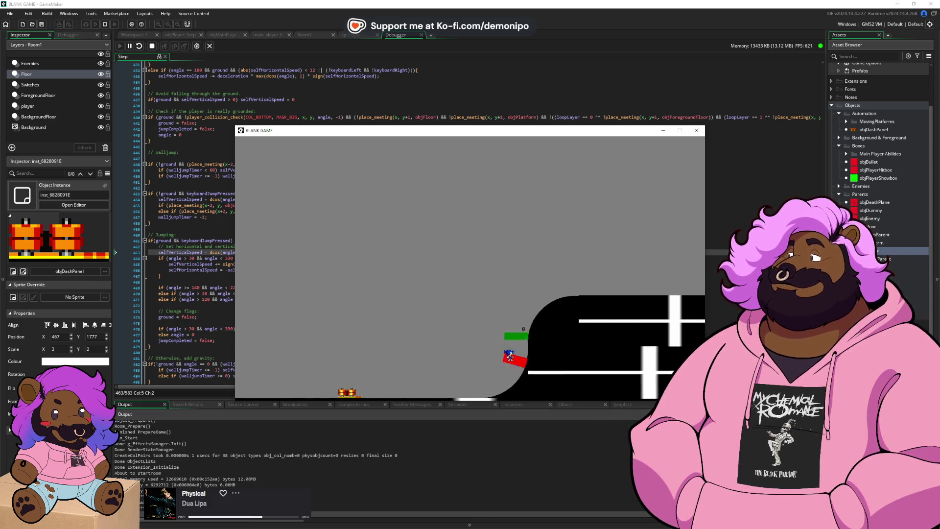
key(Right)
key(Left)
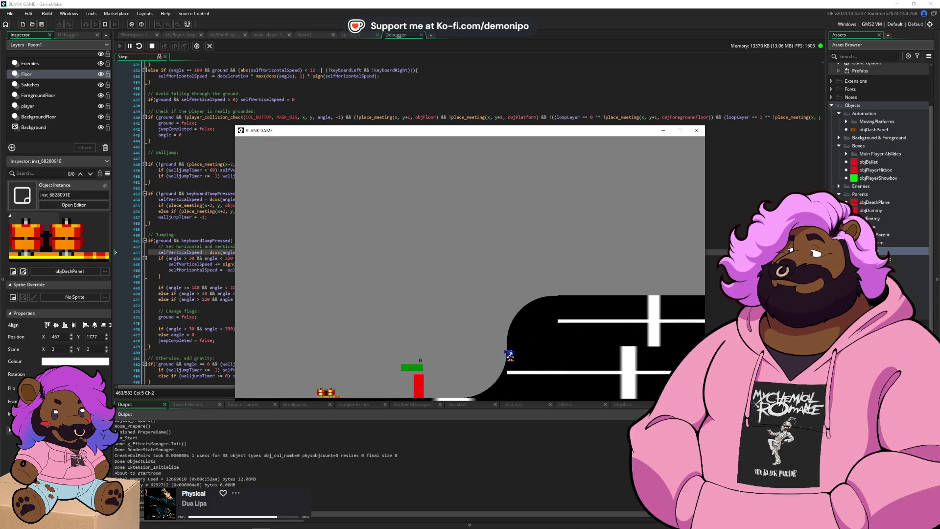
click(208, 229)
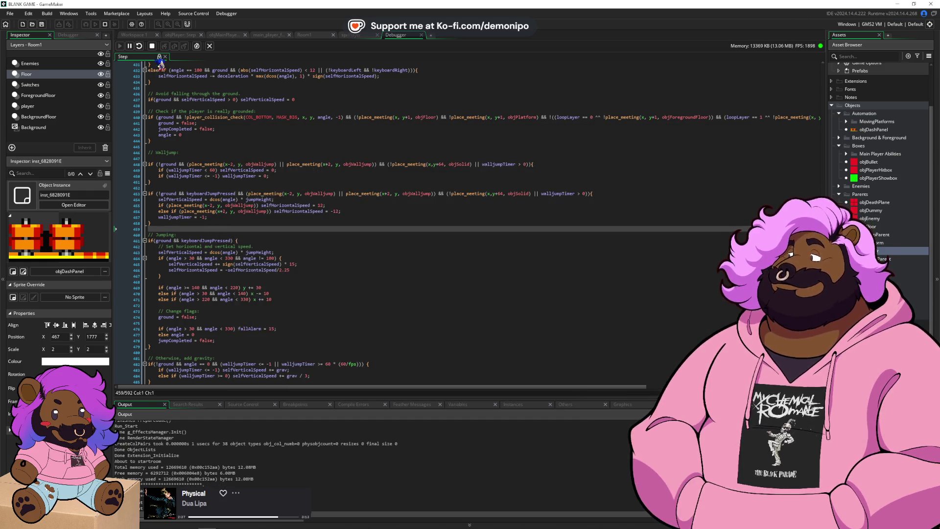
- Search for launchLock and delete the launchLock speed reset on line 414
scroll(310, 192, down, 9)
scroll(310, 192, down, 11)
scroll(320, 221, up, 20)
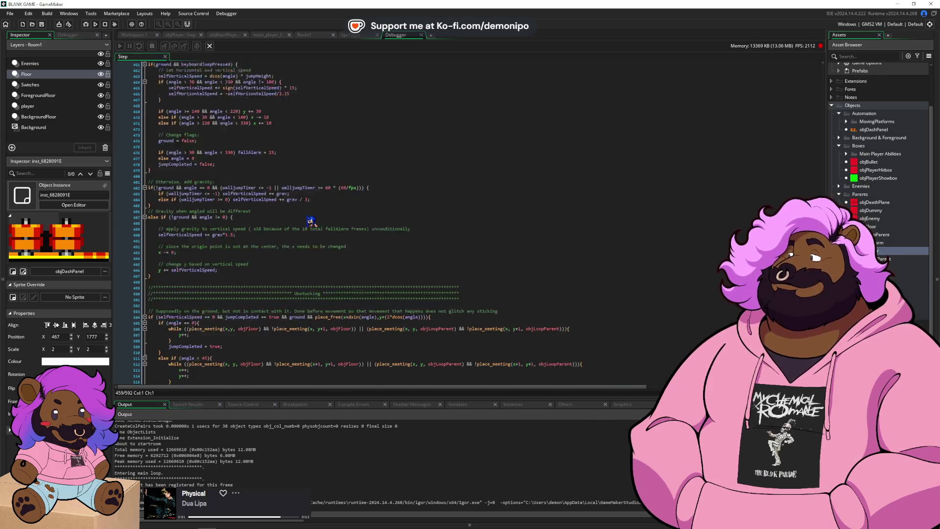
click(315, 221)
key(ctrl+f)
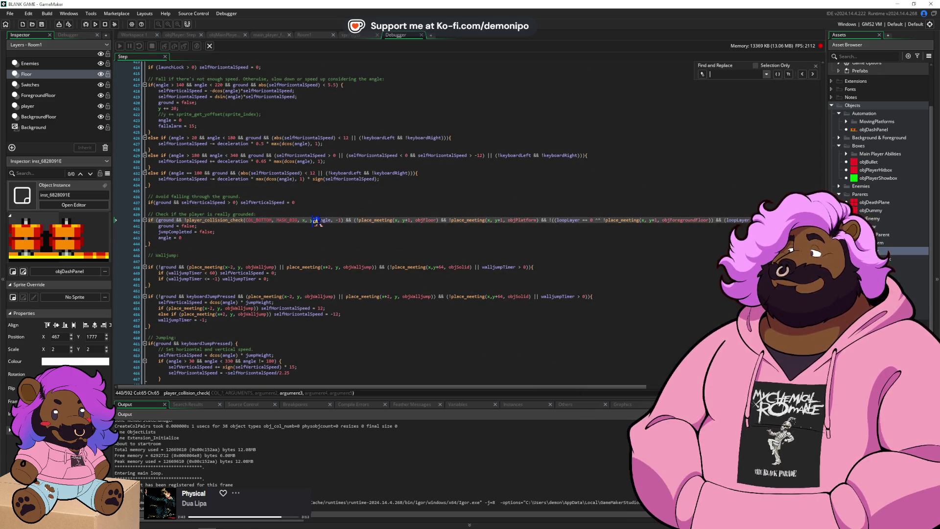
text(lau)
scroll(232, 242, up, 6)
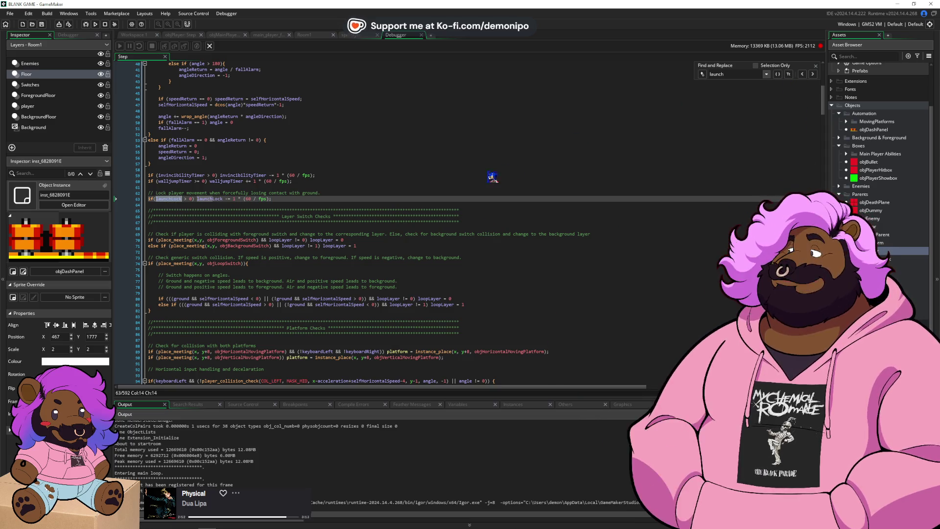
scroll(493, 176, up, 5)
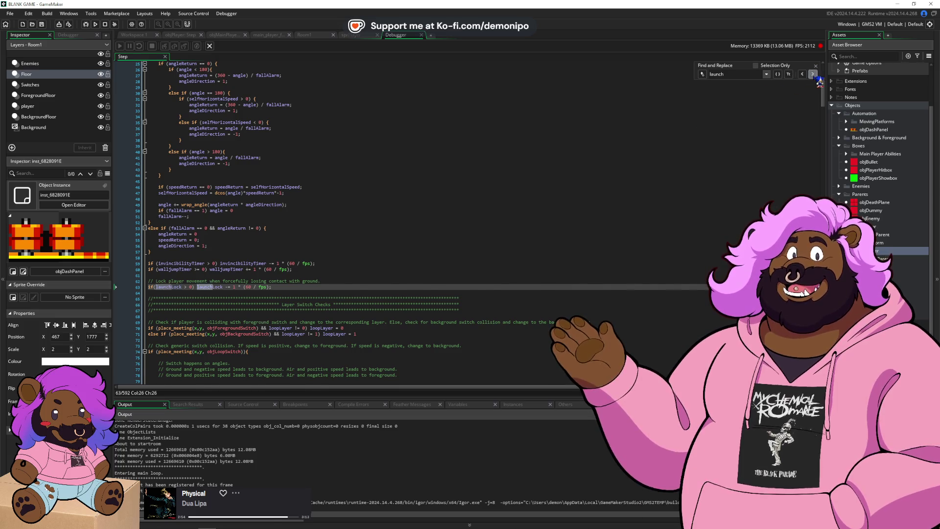
click(813, 74)
double_click(274, 156)
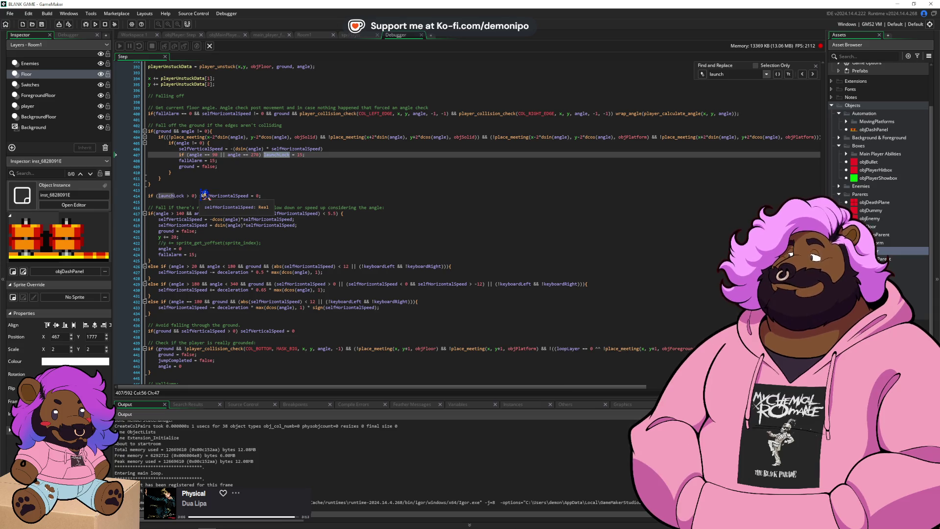
click(200, 196)
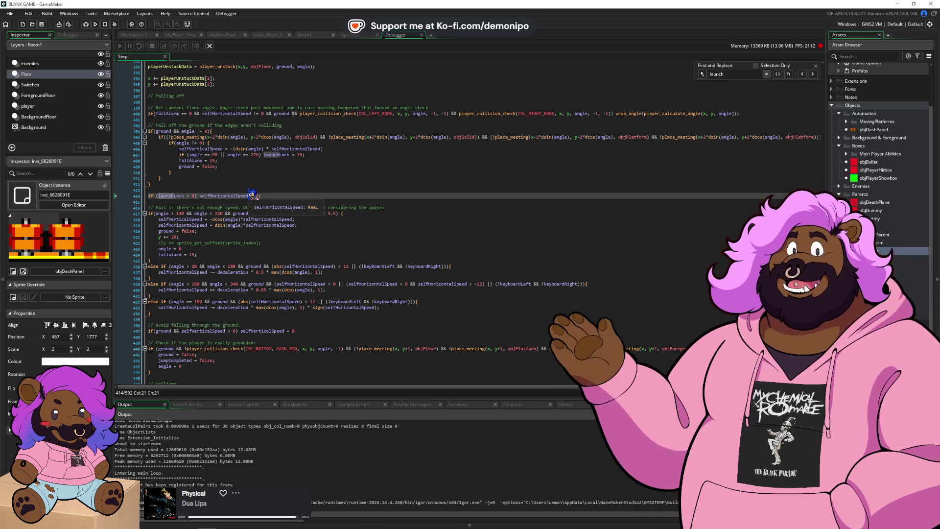
triple_click(252, 195)
key(BackSpace)
key(BackSpace)
key(BackSpace)
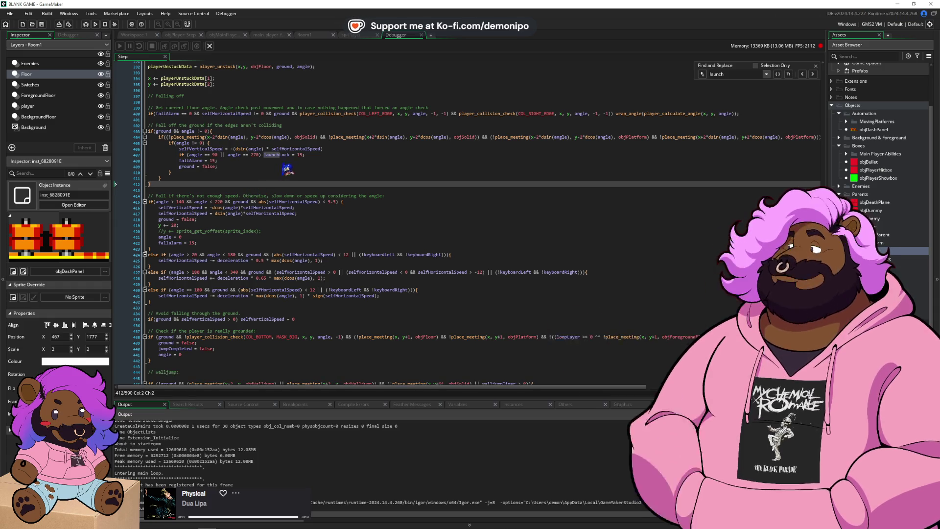
- Add selfHorizontalSpeed = 0; after the selfVerticalSpeed line in the fall-off block
click(312, 154)
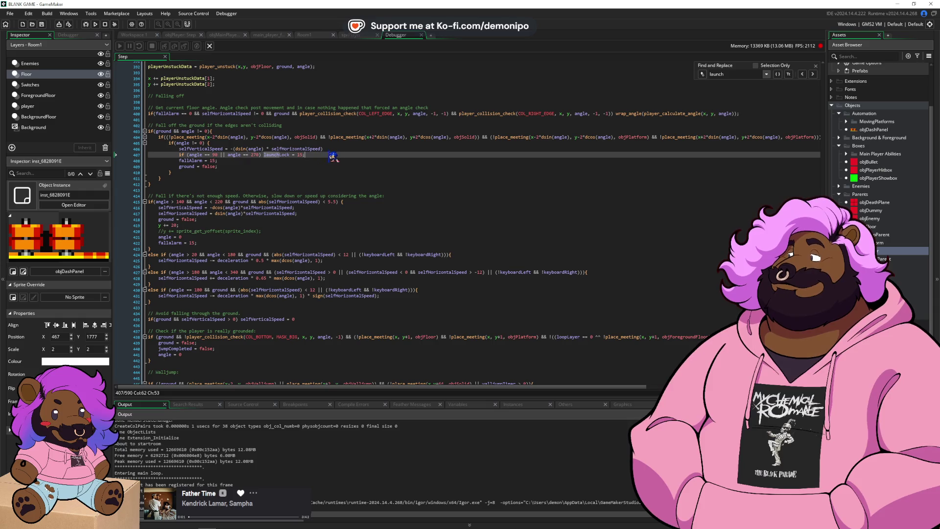
key(Up)
key(End)
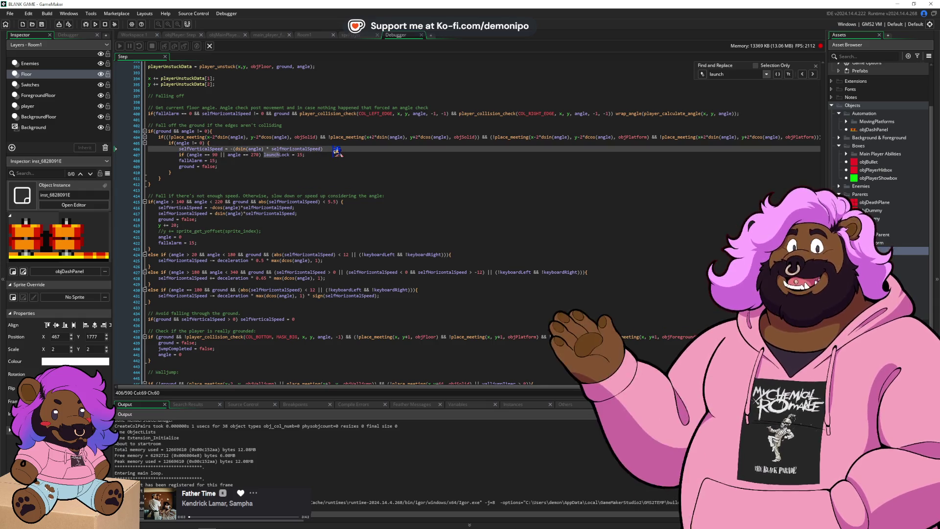
key(Return)
text(selfH)
key(Return)
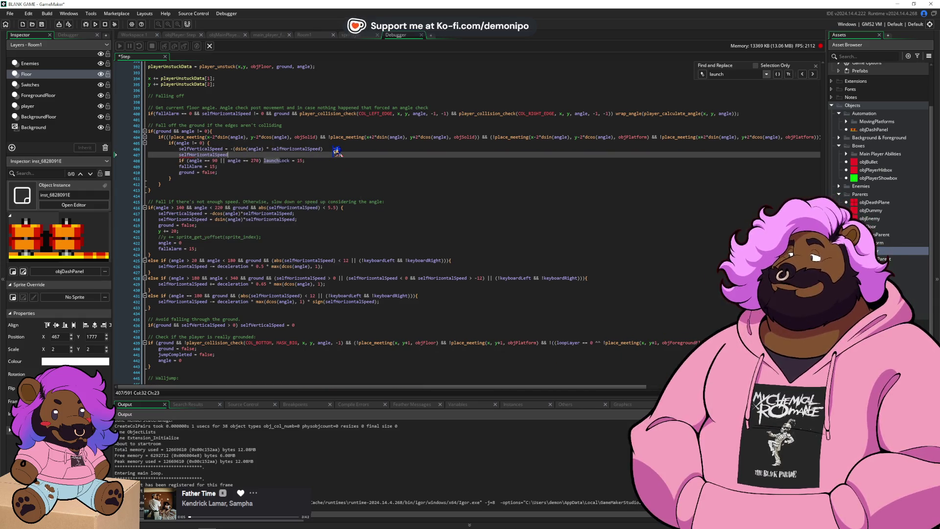
text( = 0;)
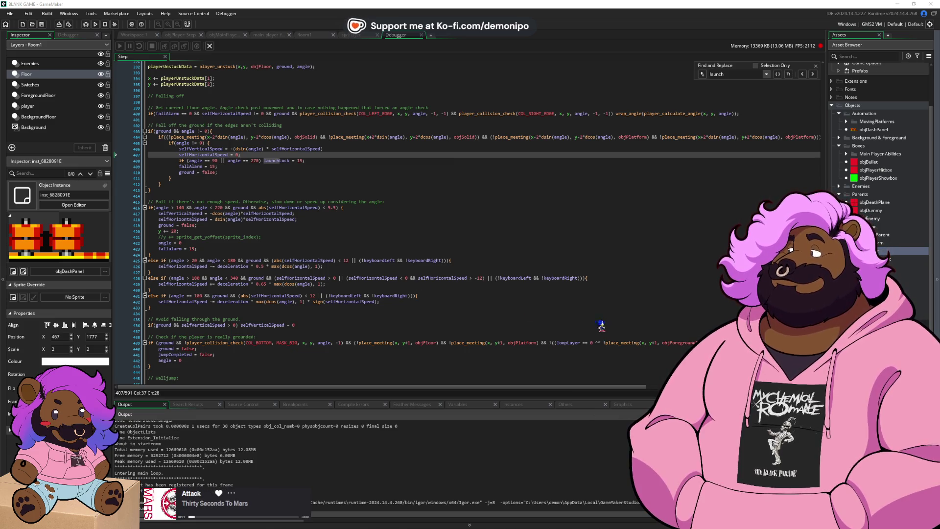
scroll(270, 233, down, 1)
click(270, 234)
scroll(270, 234, up, 20)
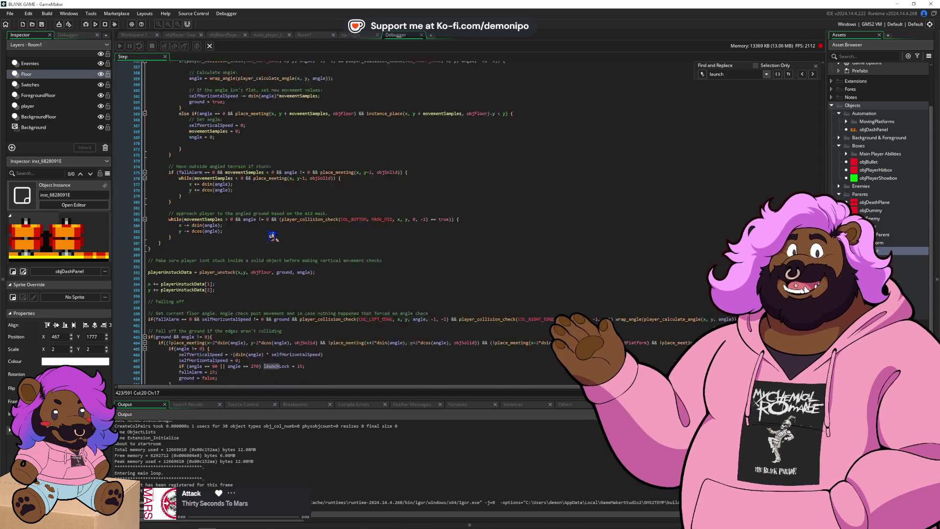
scroll(272, 236, up, 20)
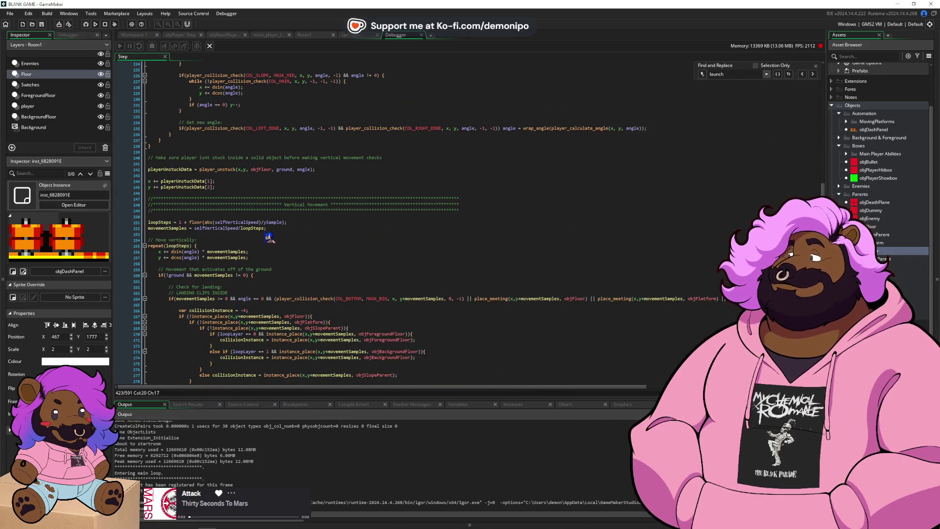
scroll(269, 238, up, 13)
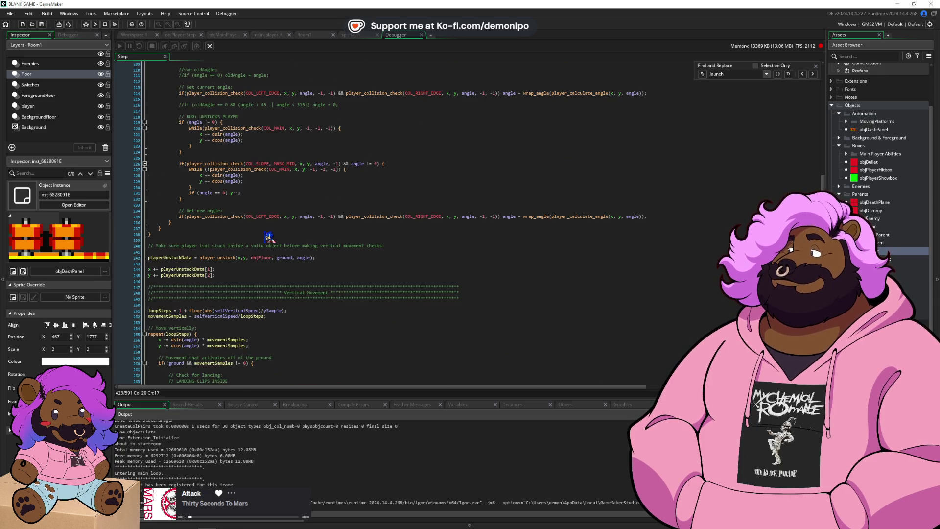
scroll(269, 238, up, 6)
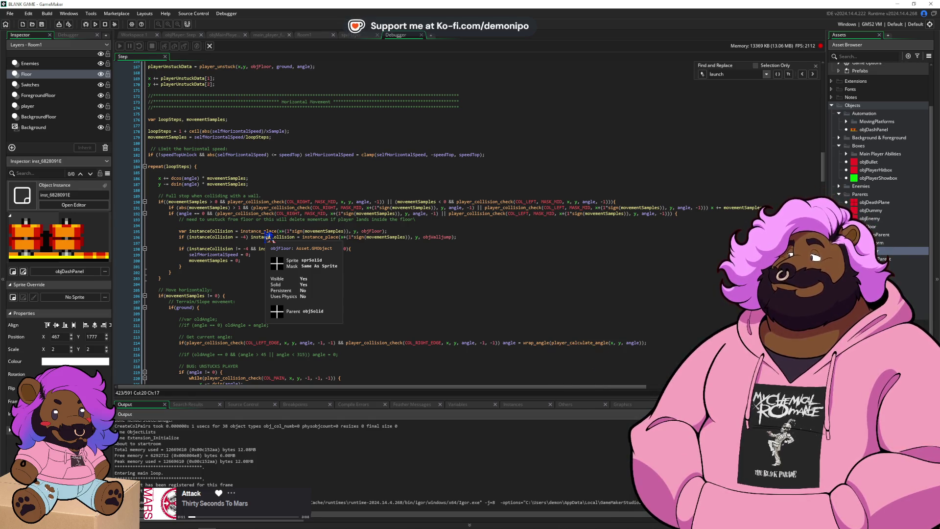
scroll(269, 238, up, 20)
scroll(269, 238, up, 14)
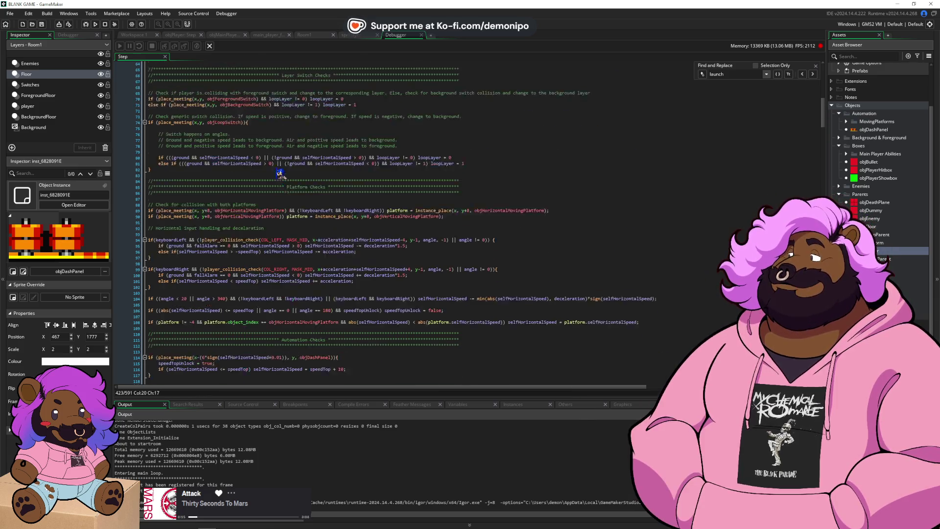
scroll(280, 174, up, 20)
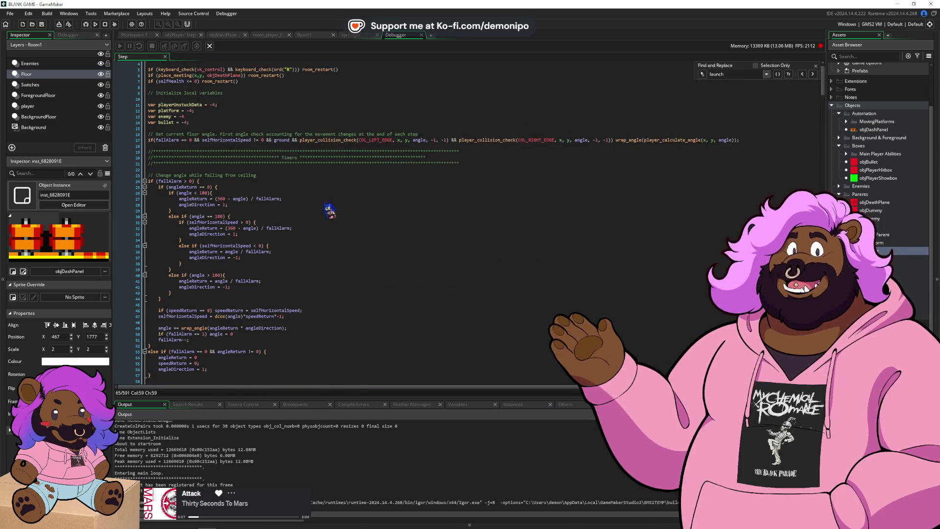
scroll(312, 235, down, 20)
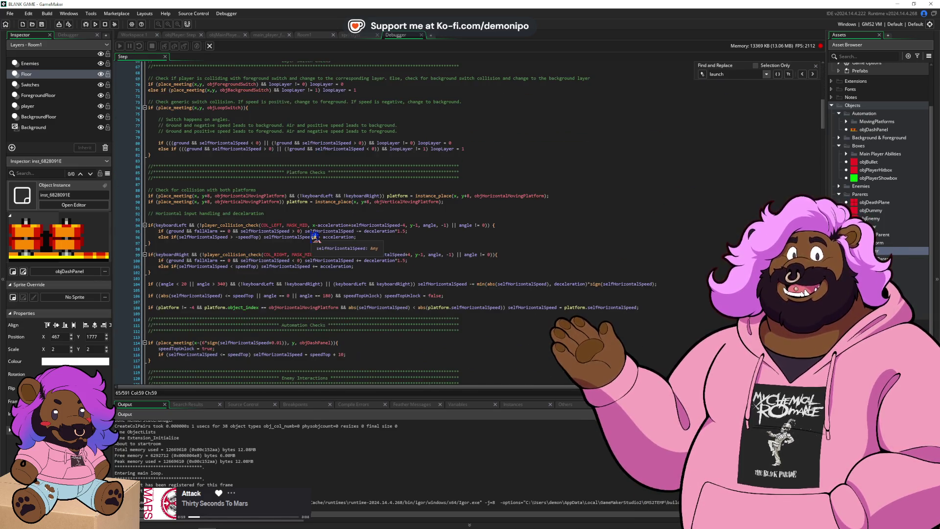
scroll(328, 274, down, 16)
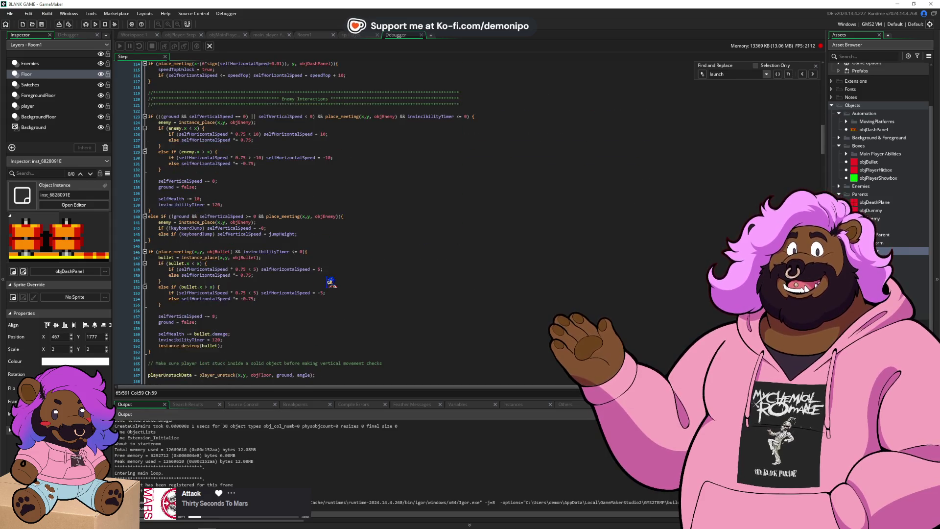
scroll(331, 283, down, 8)
scroll(337, 267, up, 13)
scroll(337, 267, up, 20)
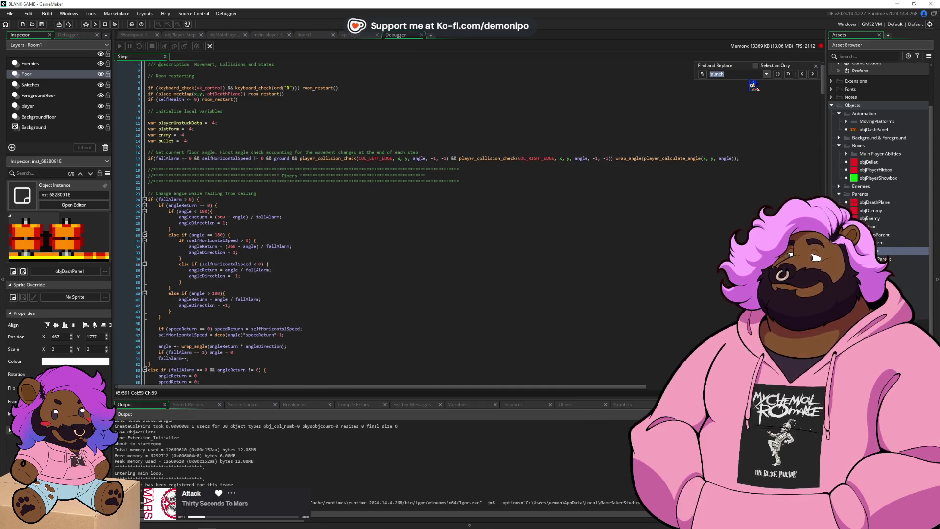
text(right)
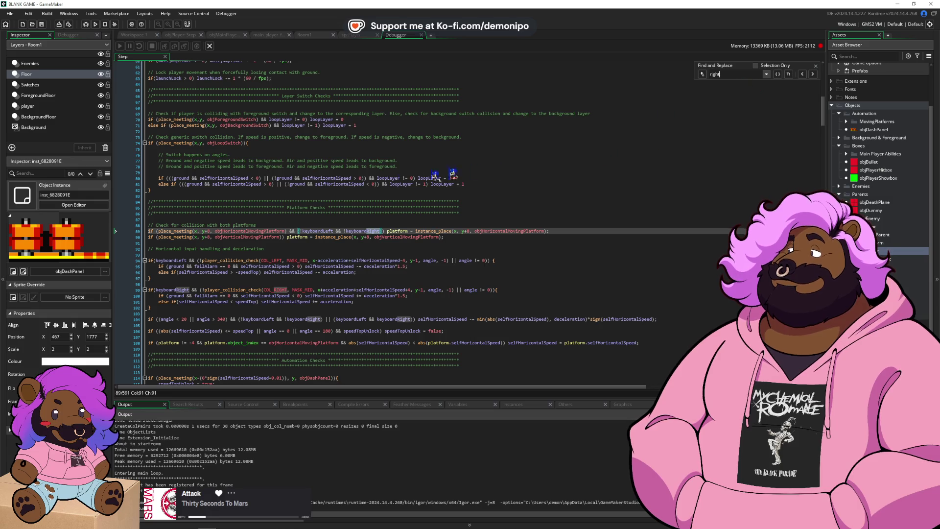
click(316, 212)
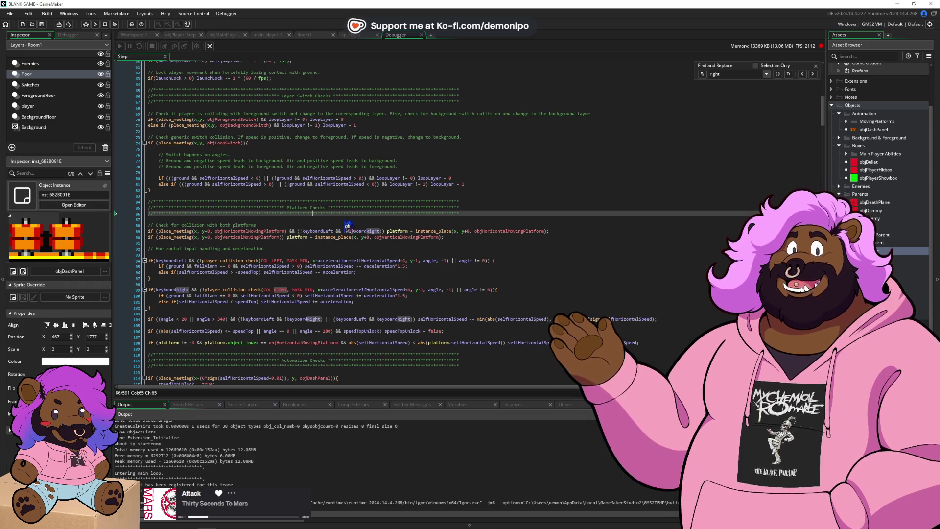
click(326, 248)
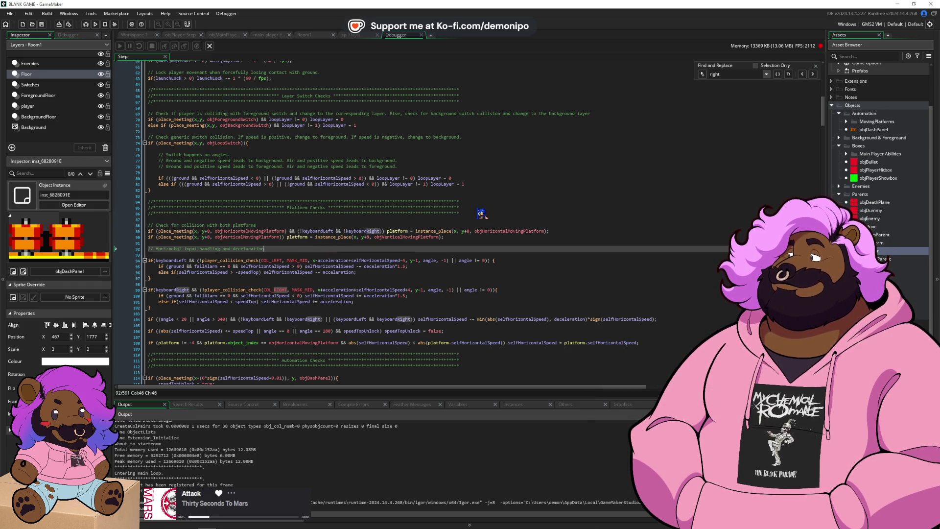
scroll(451, 234, down, 2)
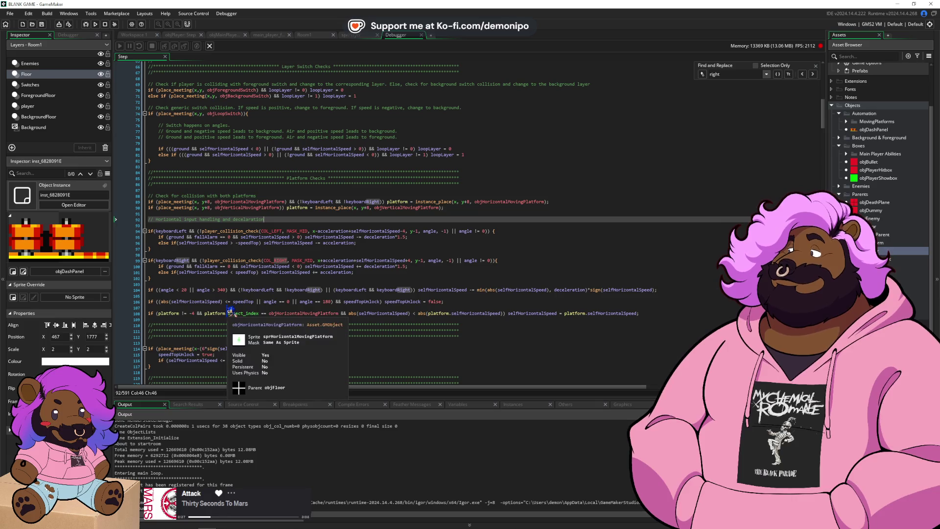
click(666, 313)
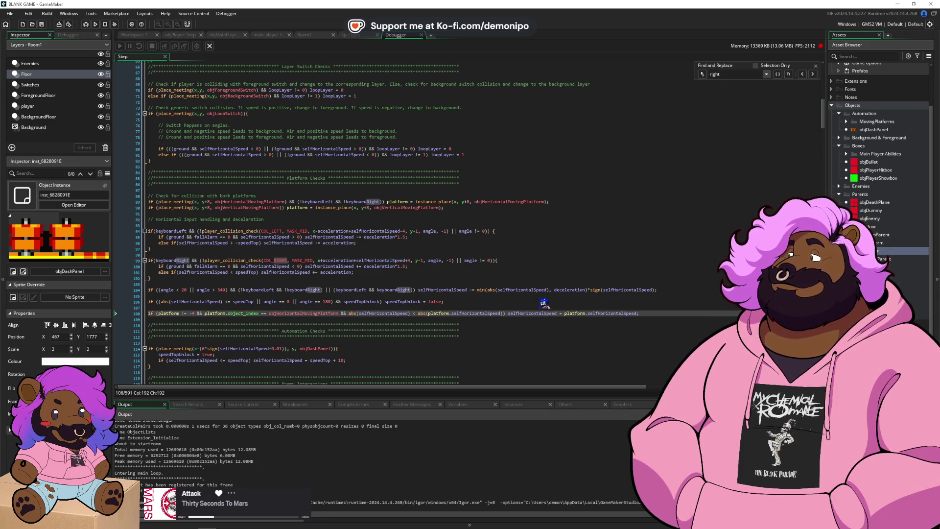
click(517, 301)
- Move the horizontal input handling block below the Automation Checks section
key(shift+Up)
key(shift+Up)
key(shift+Up)
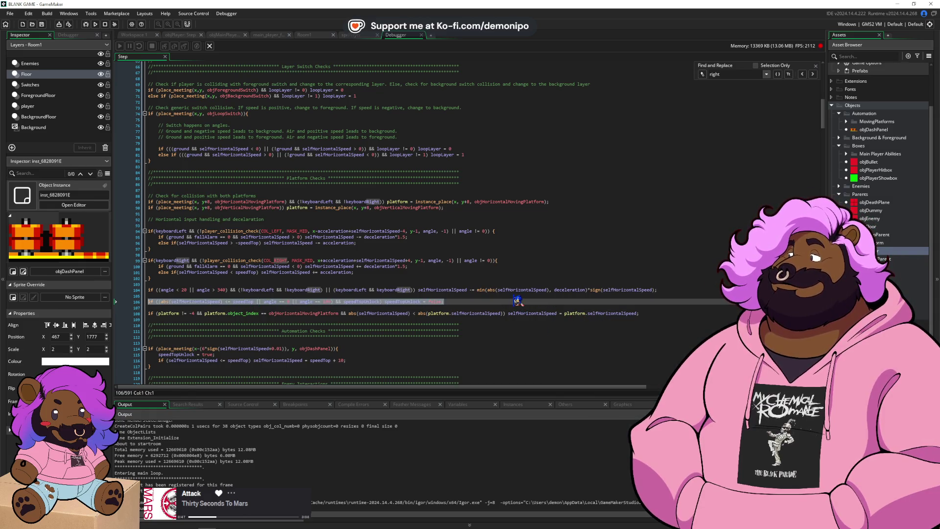
key(Delete)
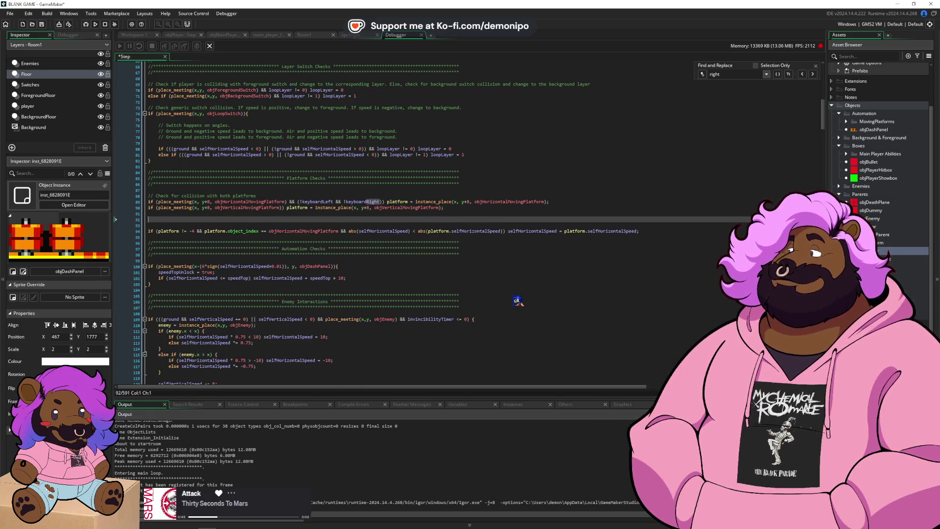
key(BackSpace)
key(BackSpace)
key(BackSpace)
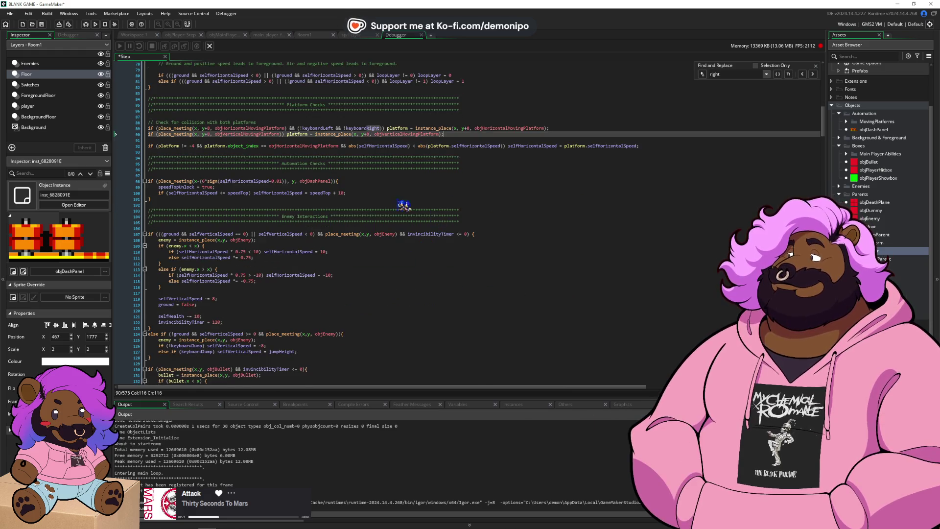
click(385, 202)
key(Return)
key(Return)
key(ctrl+v)
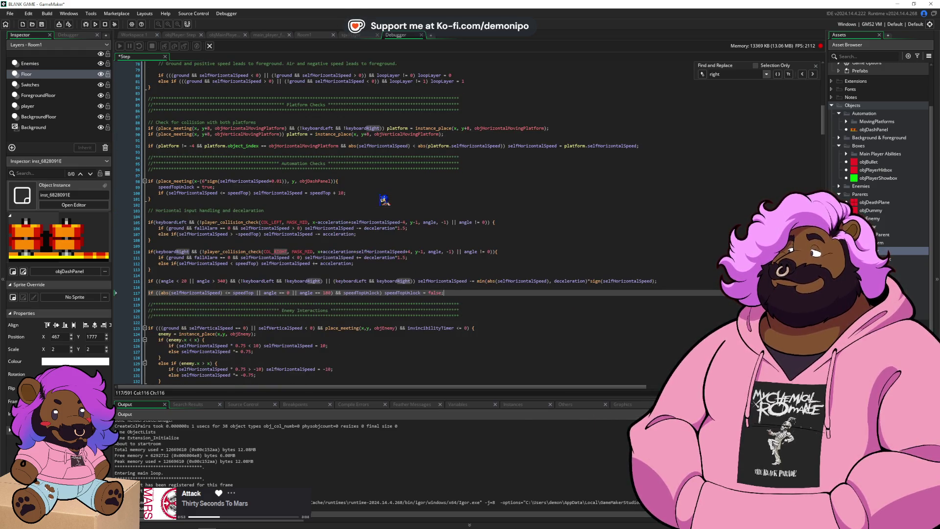
- Copy the section comment header above it and retitle it 'Keyboard Horizontal Checks'
click(484, 166)
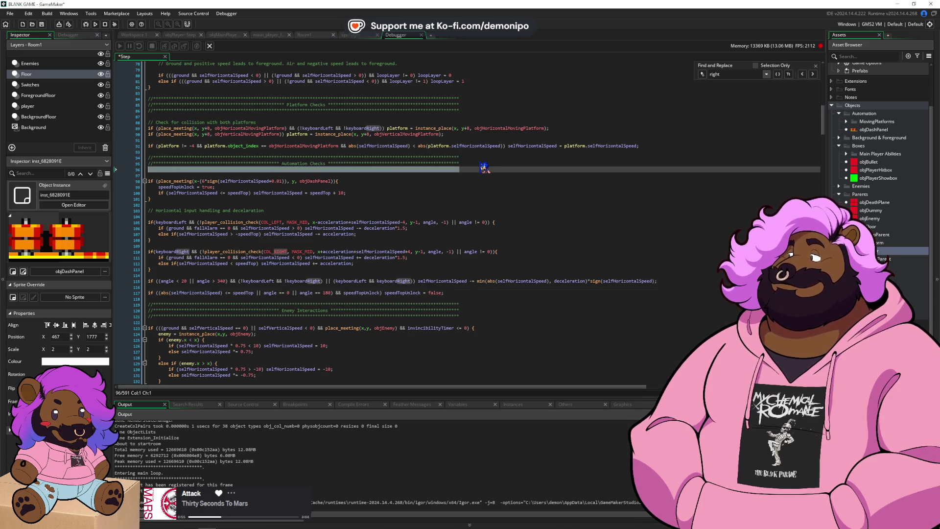
key(Down)
key(Down)
key(Down)
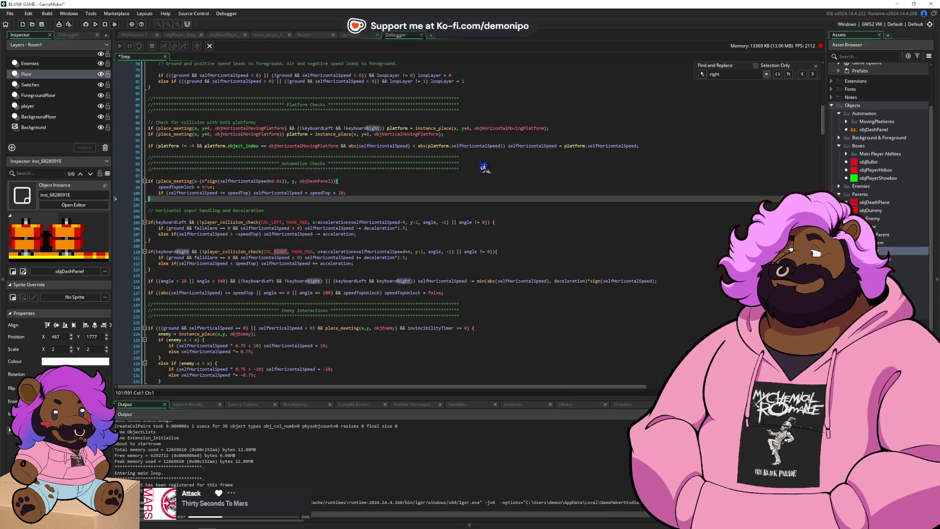
key(Return)
key(ctrl+v)
double_click(303, 216)
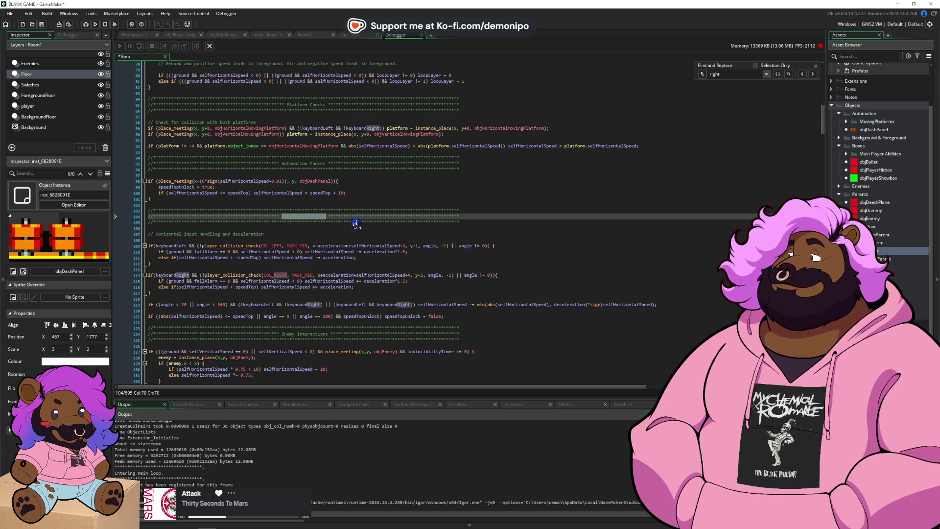
text(Keyboard)
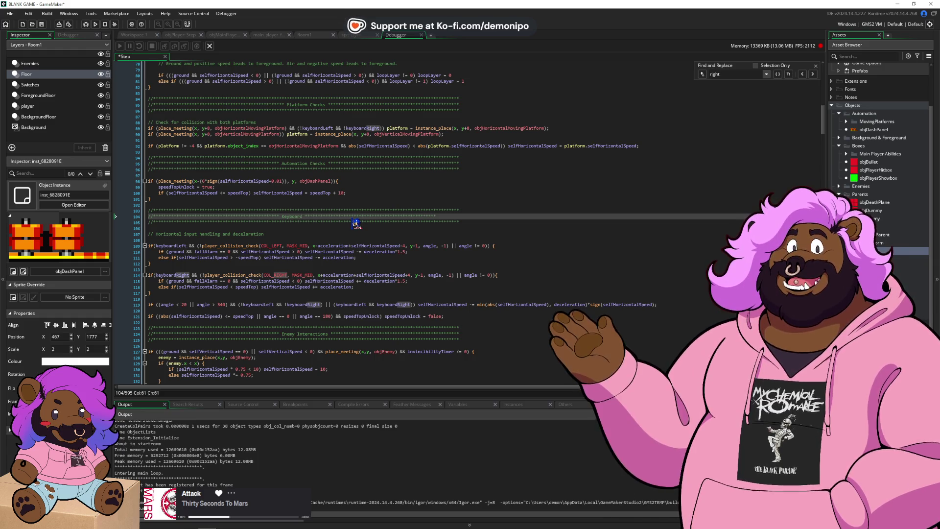
text( Horizontal)
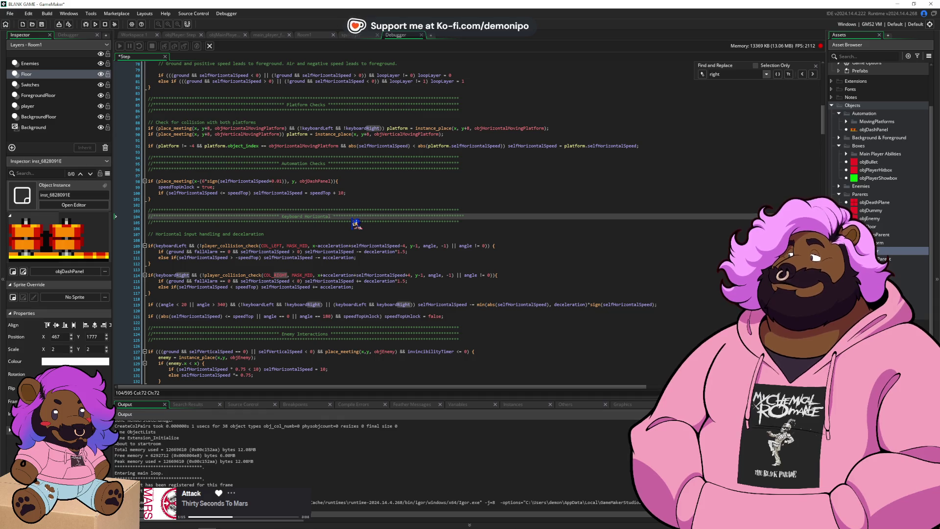
text(ecks)
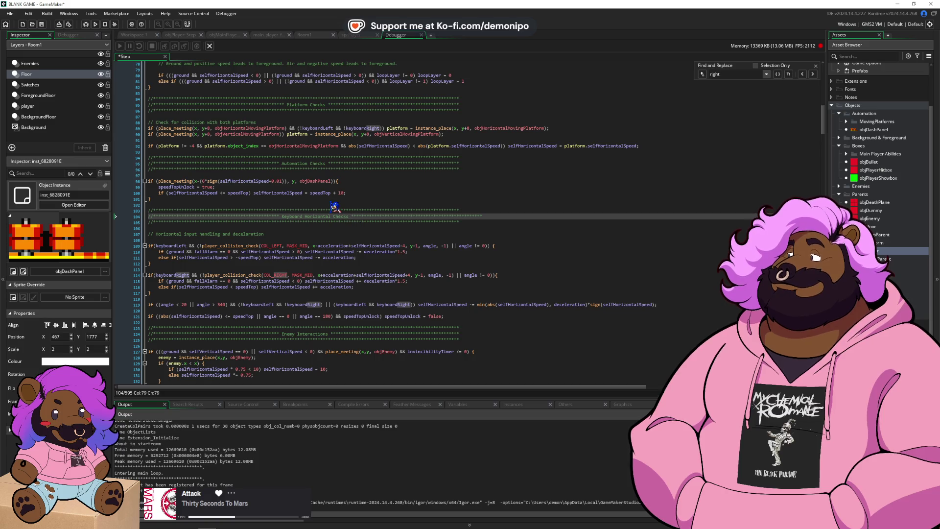
key(Delete)
key(Delete)
key(Delete)
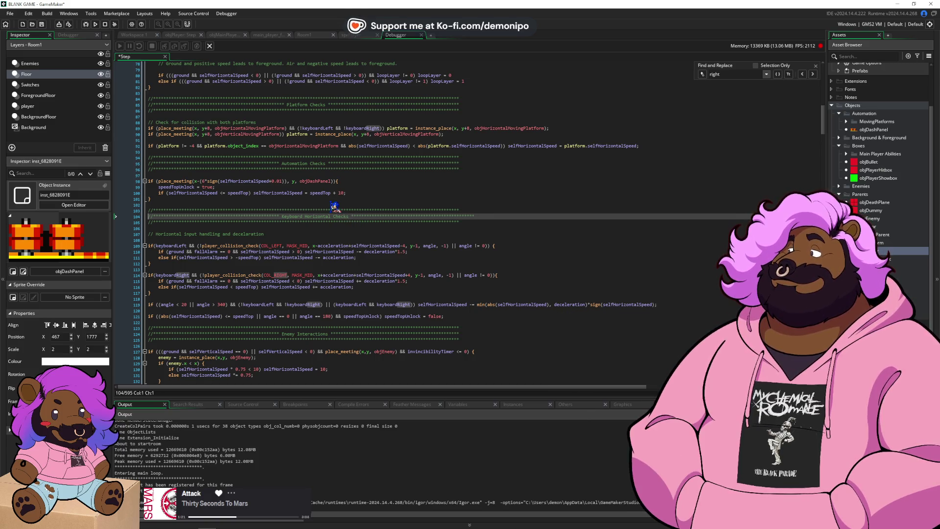
key(BackSpace)
key(BackSpace)
key(BackSpace)
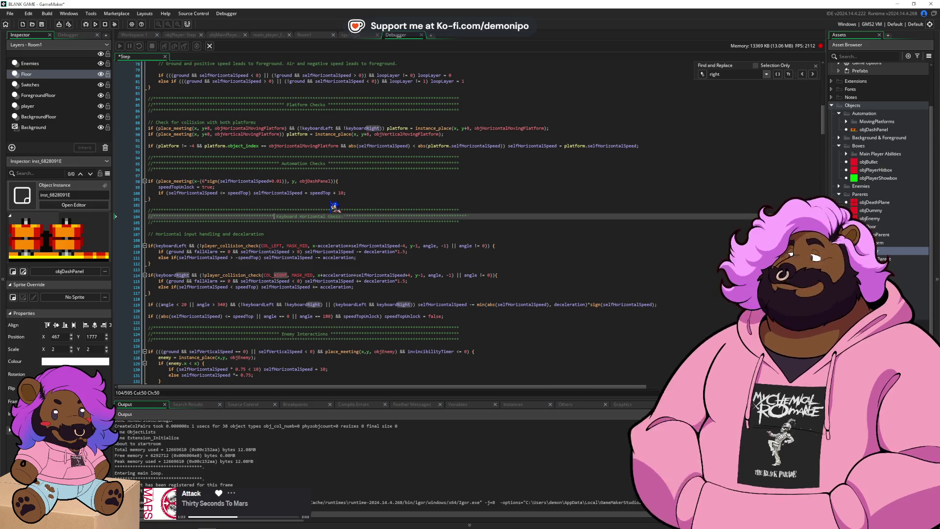
- Save the Step code and add '&& launchLock <= 0' to the keyboardLeft check on line 109
key(ctrl+s)
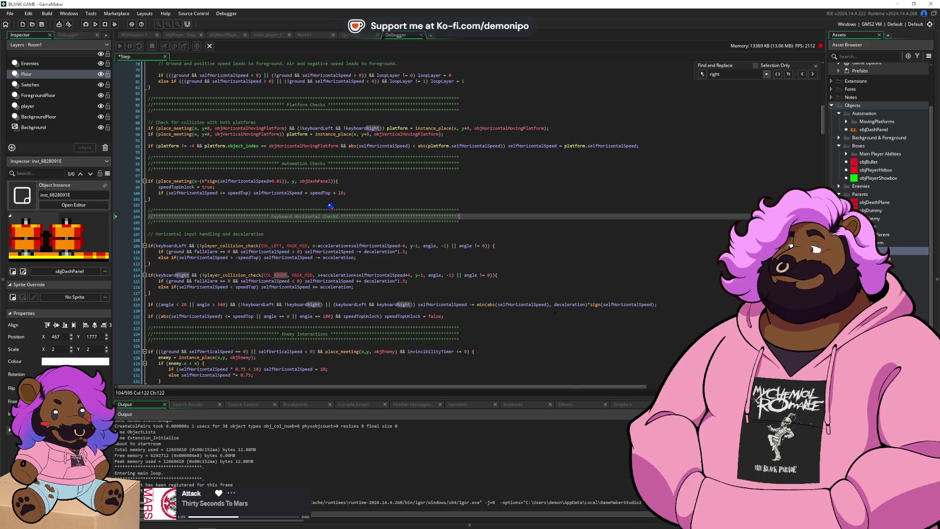
click(291, 240)
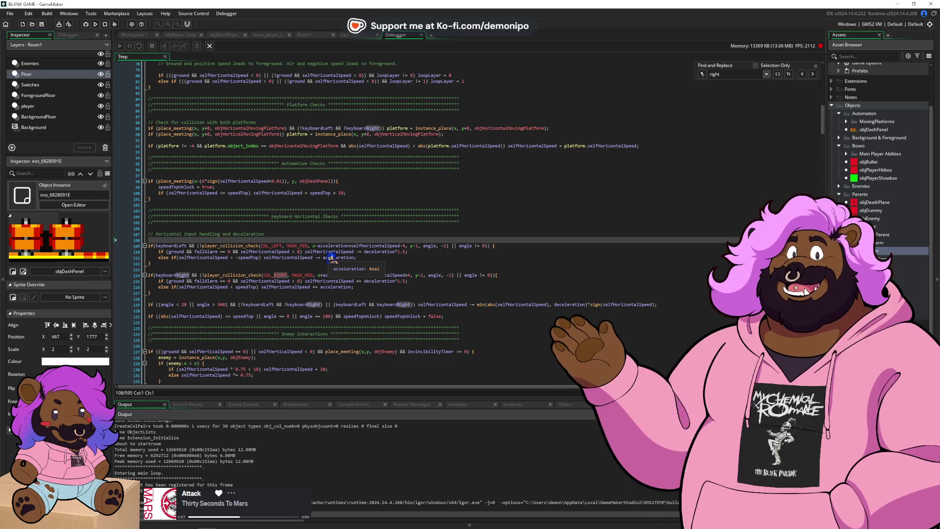
click(187, 245)
text(&& launchl)
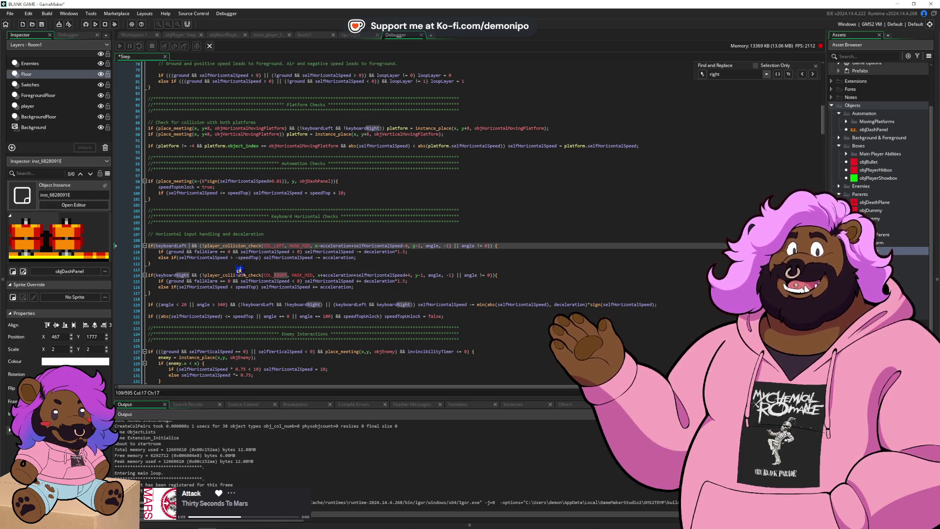
key(Return)
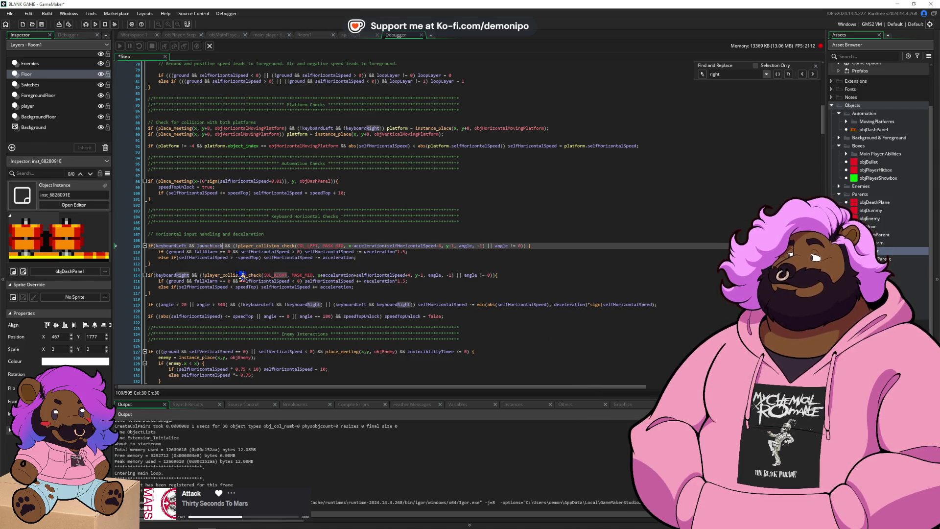
text(<)
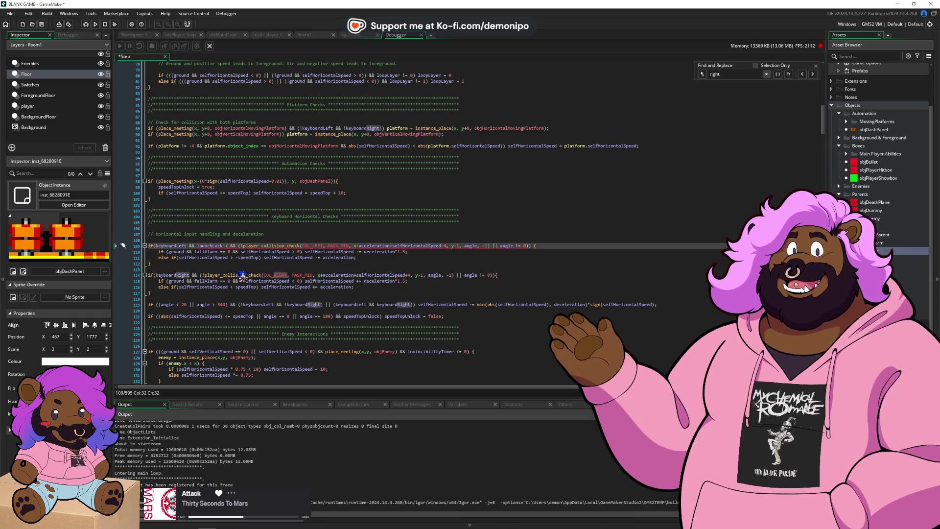
text(= 0)
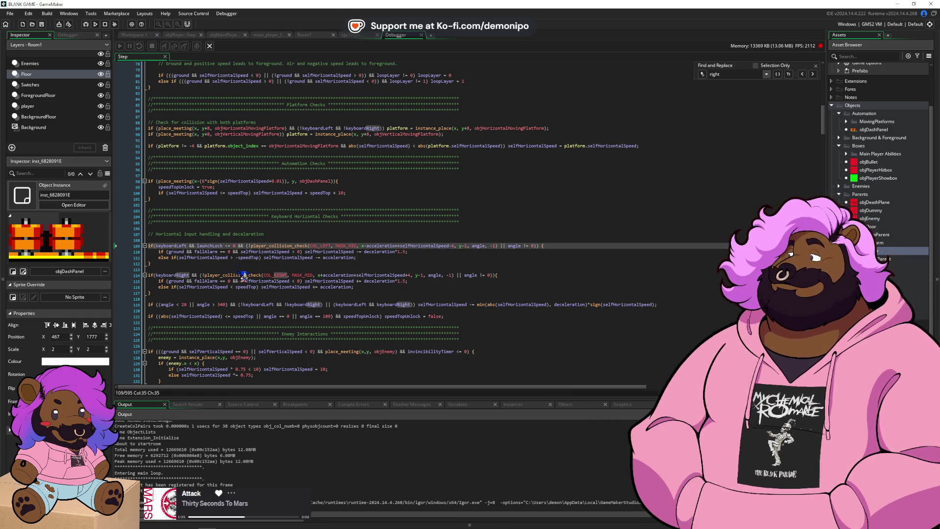
- Search the code for launchLock occurrences, ending on the match on line 109
scroll(242, 276, down, 20)
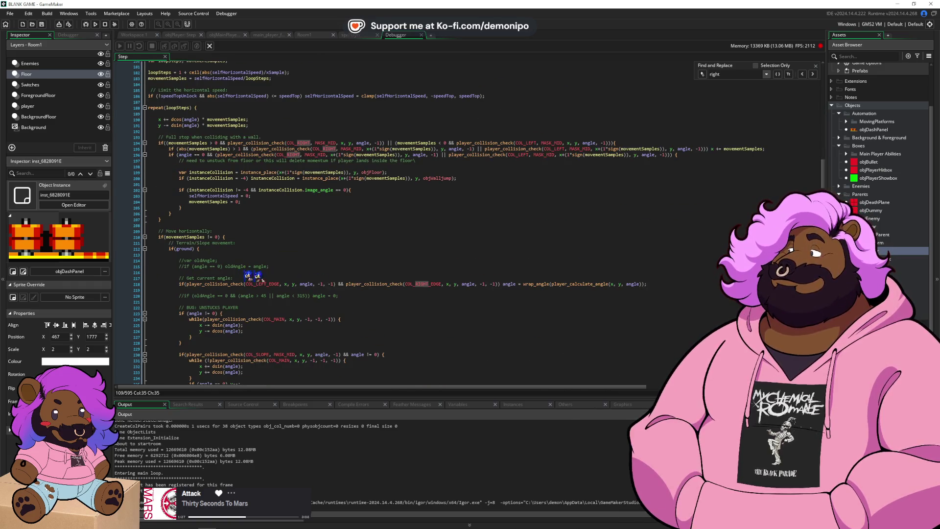
text(launchlo)
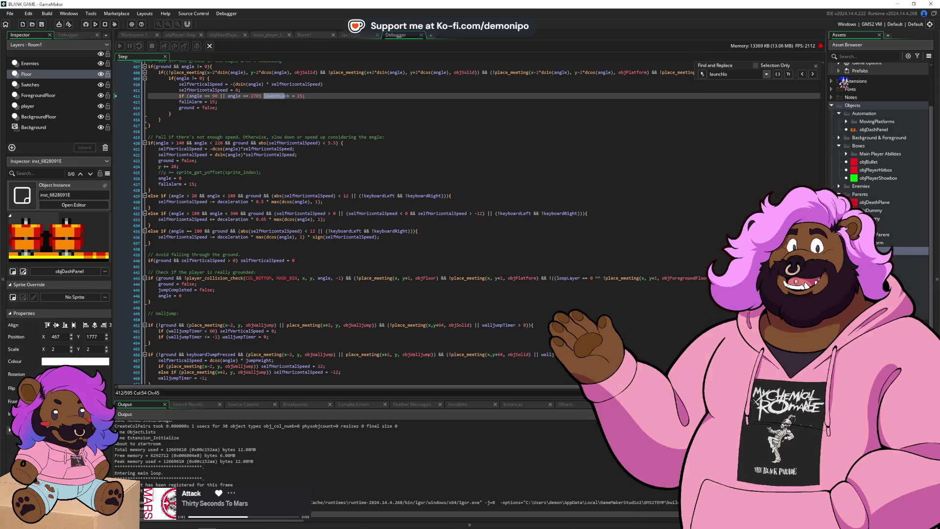
click(814, 75)
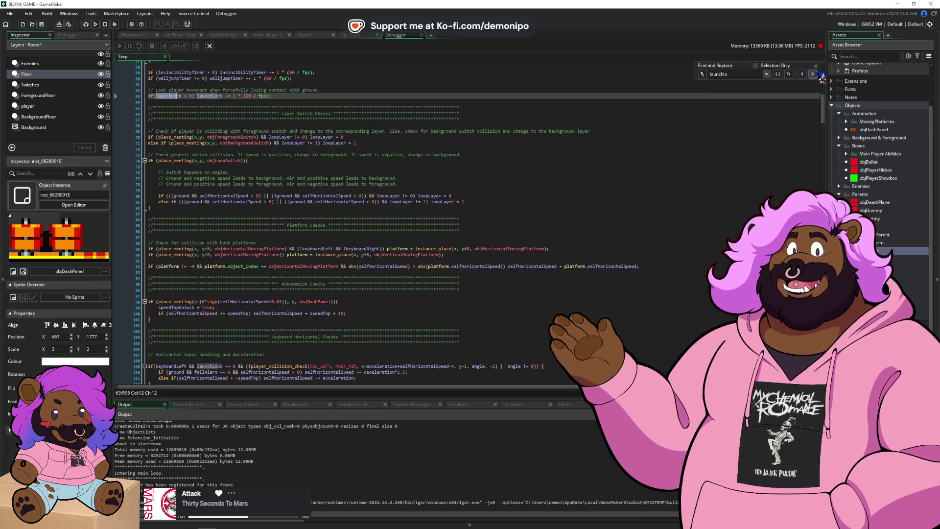
click(814, 75)
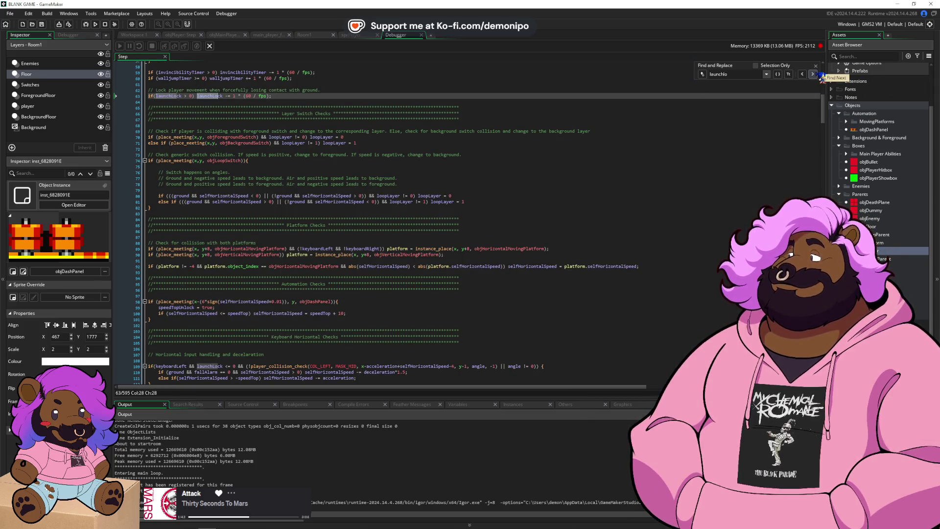
scroll(787, 94, up, 3)
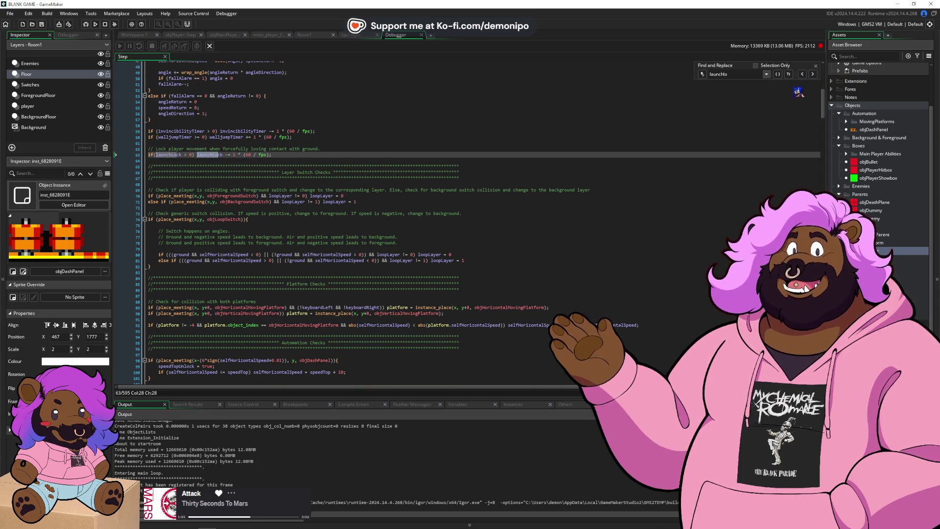
click(814, 74)
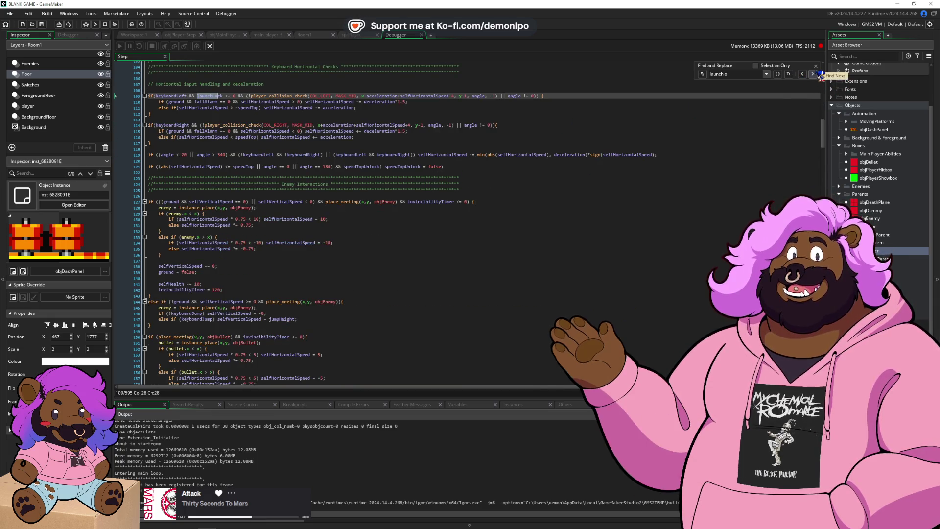
scroll(215, 115, up, 4)
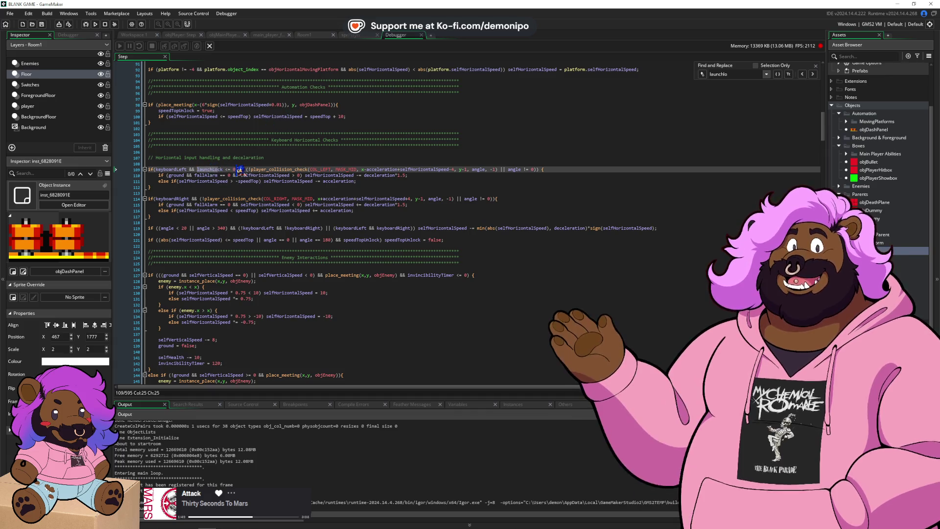
- Copy the launchLock <= 0 condition onto the keyboardRight check on line 114, then run the game
drag(236, 169, 197, 169)
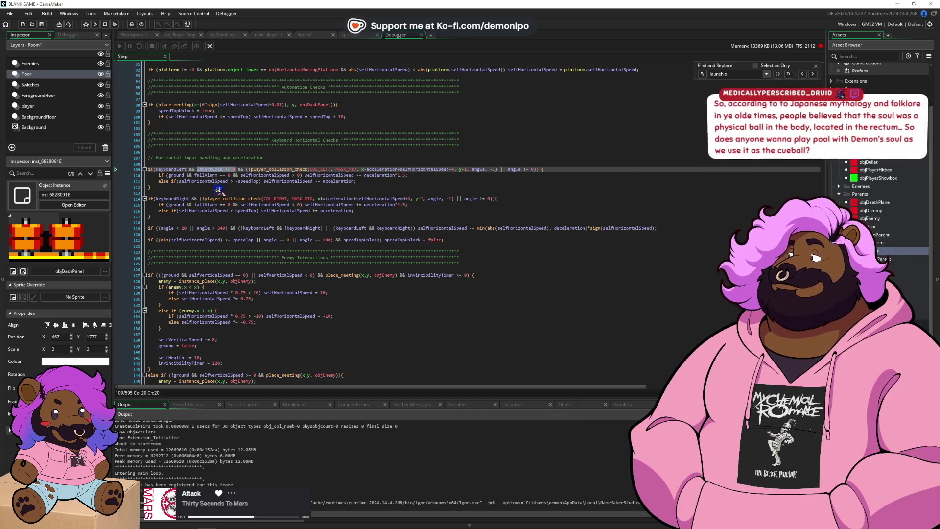
key(ctrl+c)
click(190, 199)
key(ctrl+v)
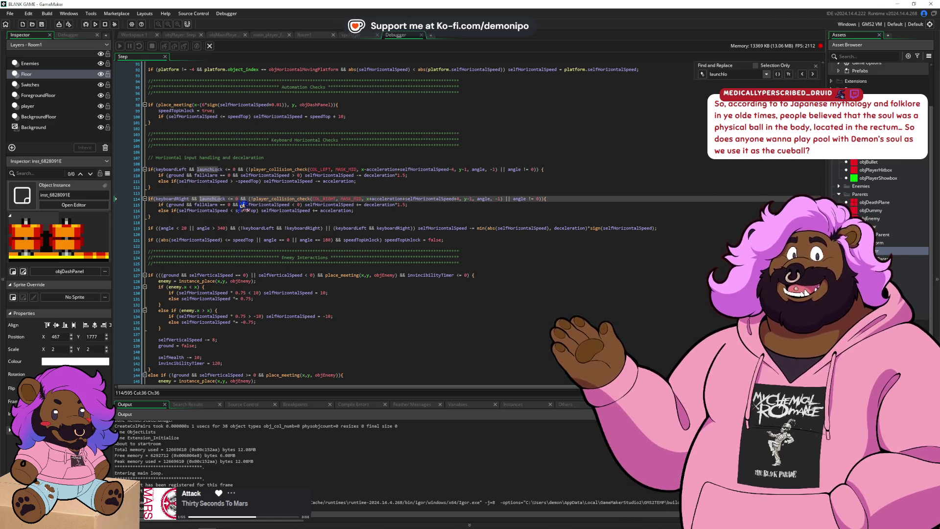
click(96, 24)
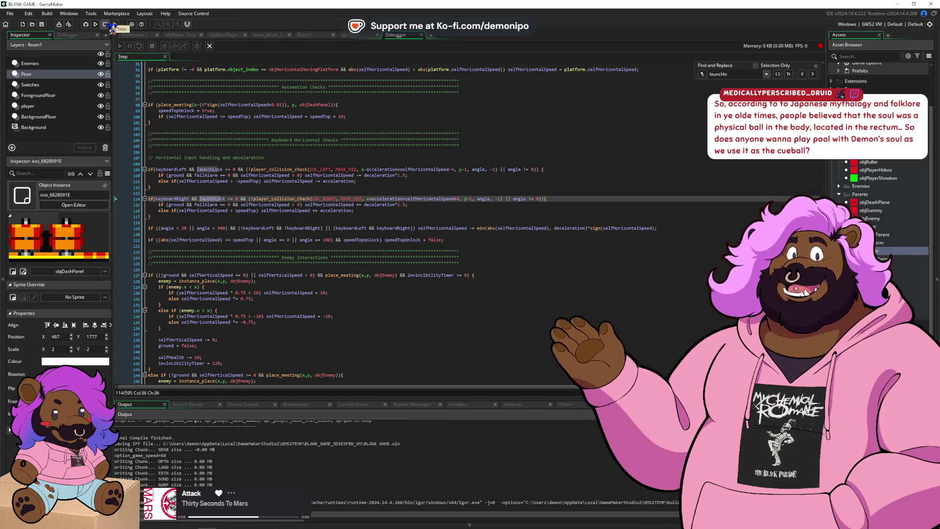
- Add 'launchLock = 15;' after speedTopUnlock = true in the dash panel block, then save and build with F5
scroll(304, 201, down, 3)
scroll(304, 202, up, 12)
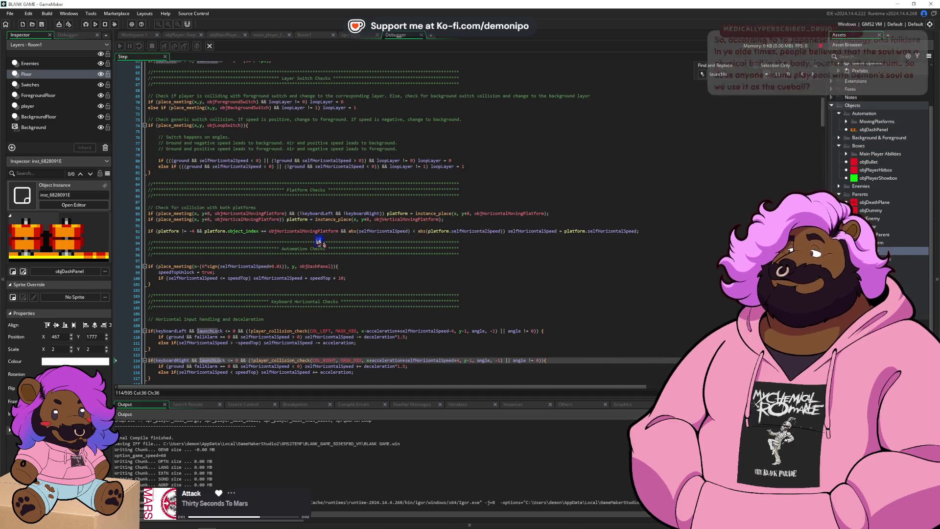
click(364, 273)
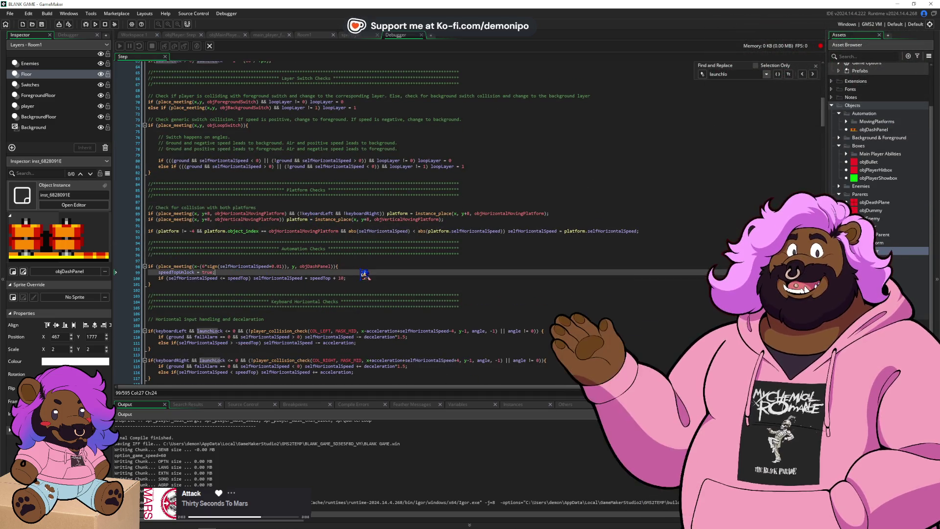
key(Return)
text(launchLock = 15)
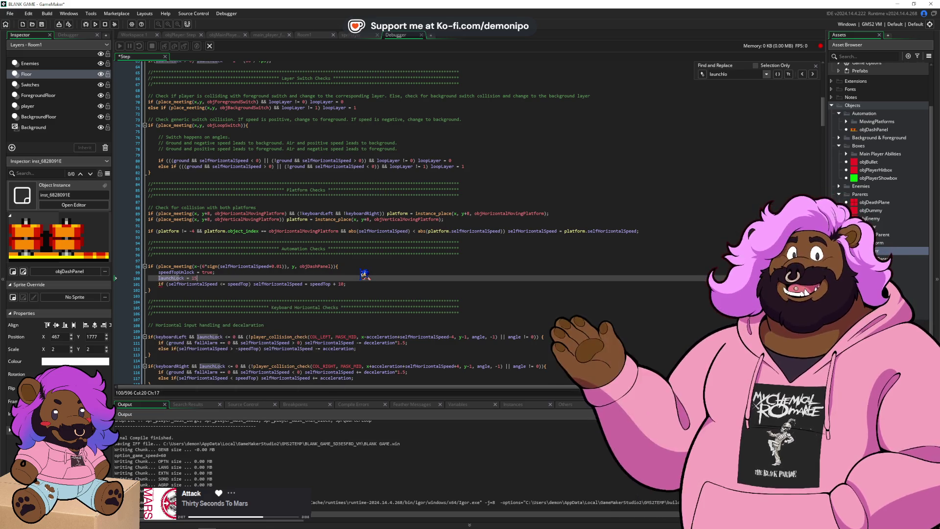
text(;)
key(F5)
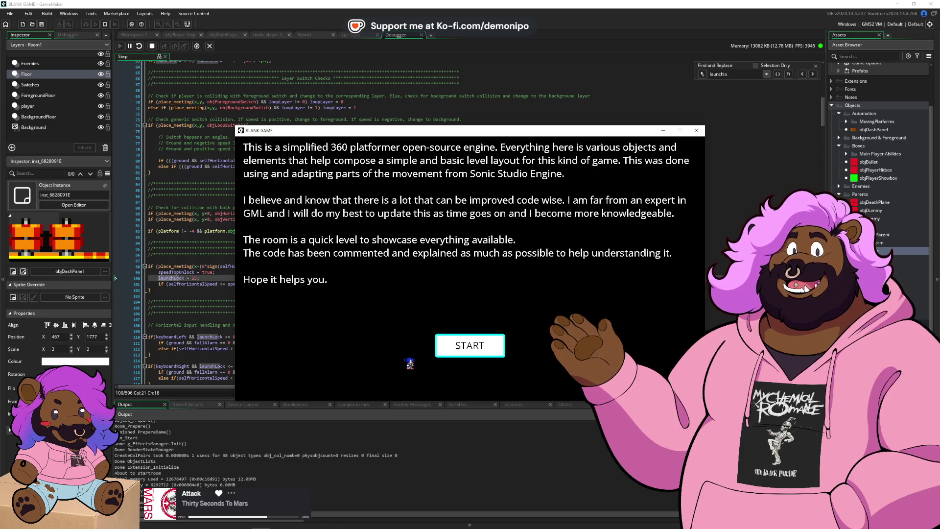
- Start the game past its intro, run Sonic left and right over the dash panel, then close it
click(488, 354)
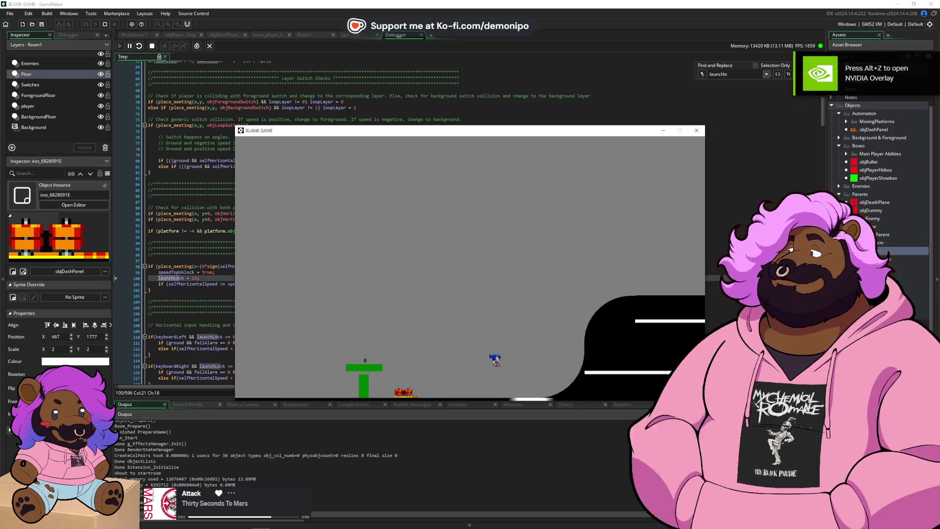
key(Right)
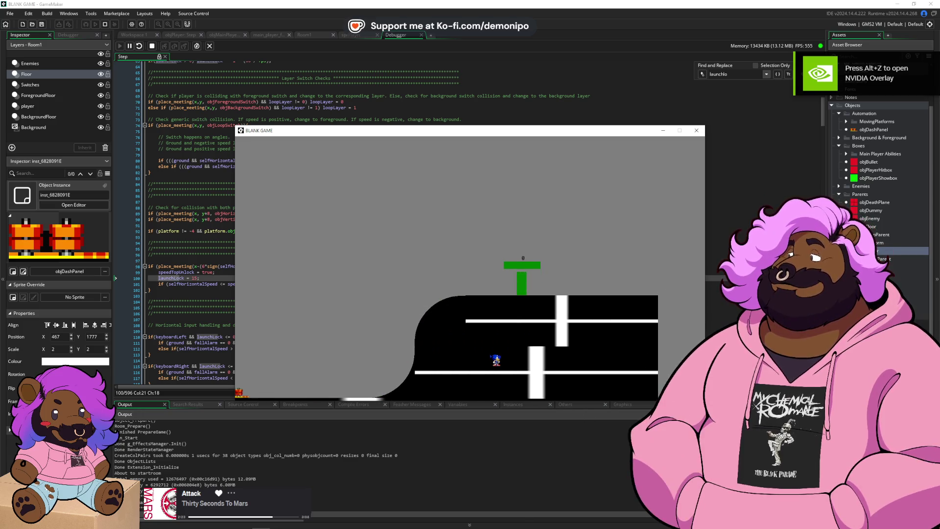
key(Left)
key(Right)
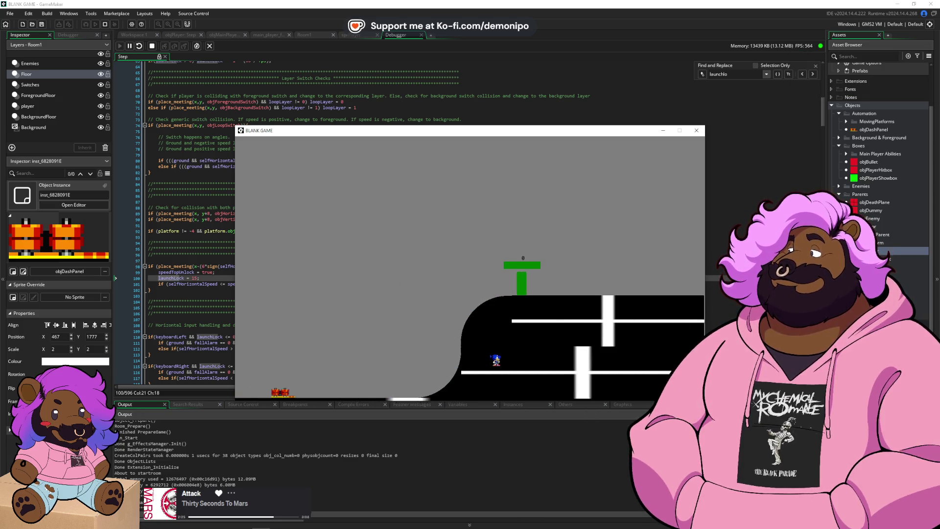
key(Left)
key(Right)
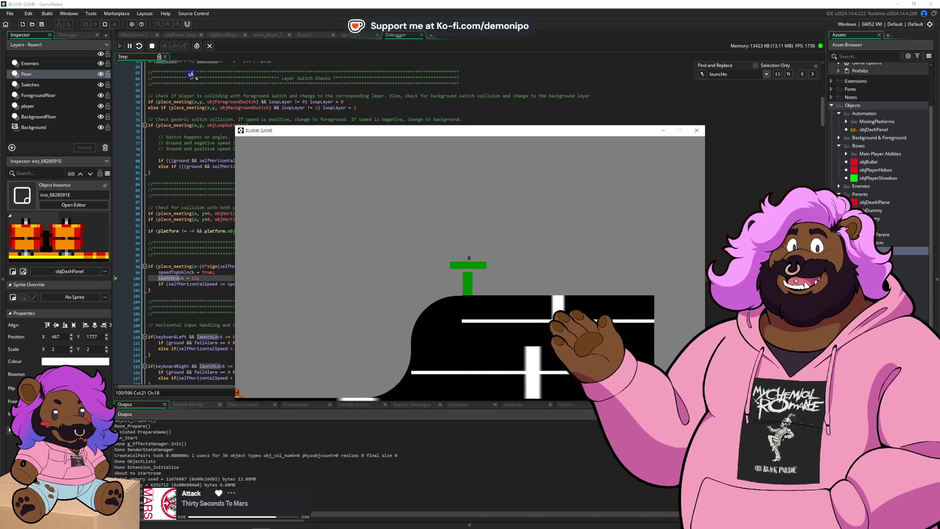
click(151, 46)
- Close the test game and wrap the horizontal input lines in an indented if (launchLock <= 0) block
click(238, 227)
scroll(239, 271, down, 5)
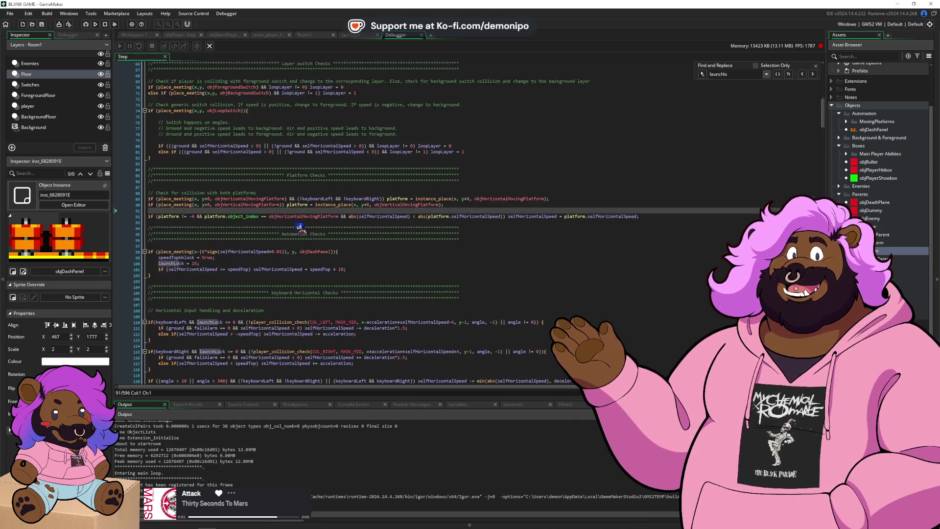
drag(199, 278, 240, 278)
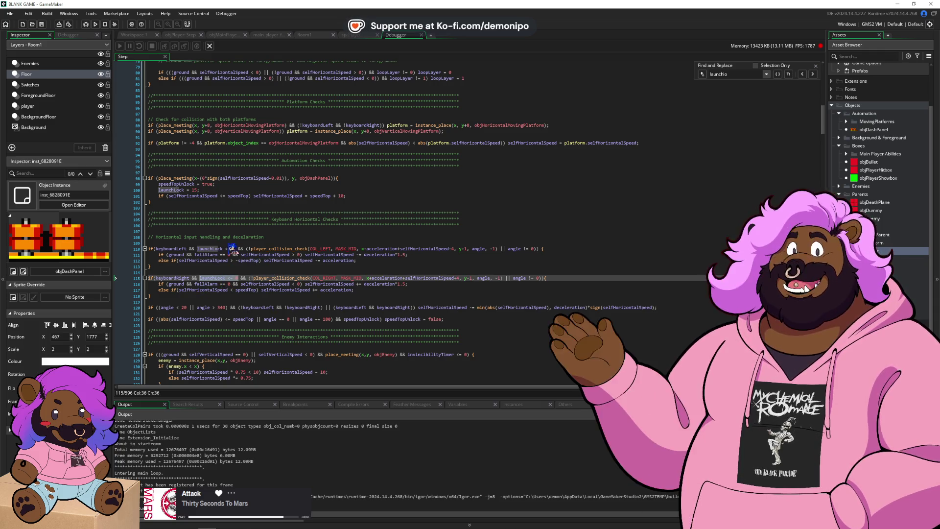
click(221, 243)
key(Return)
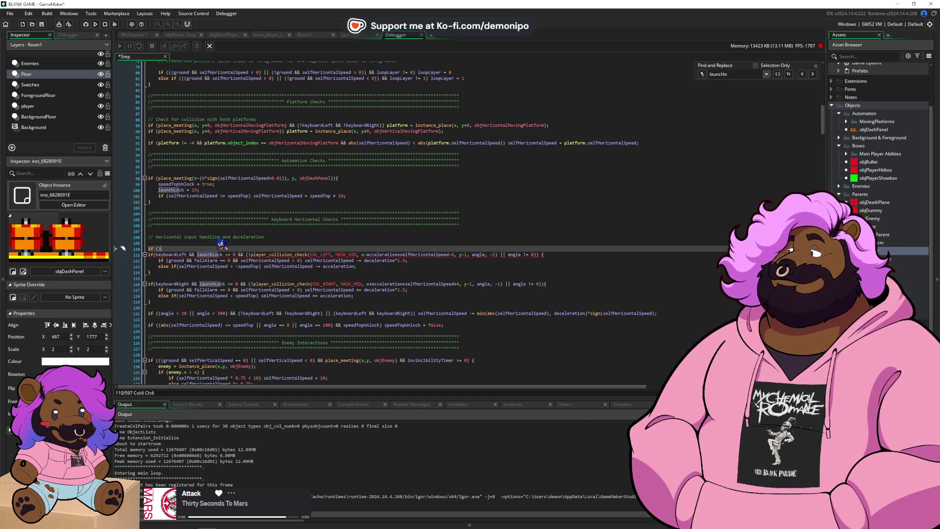
text(launchLock <= 0)
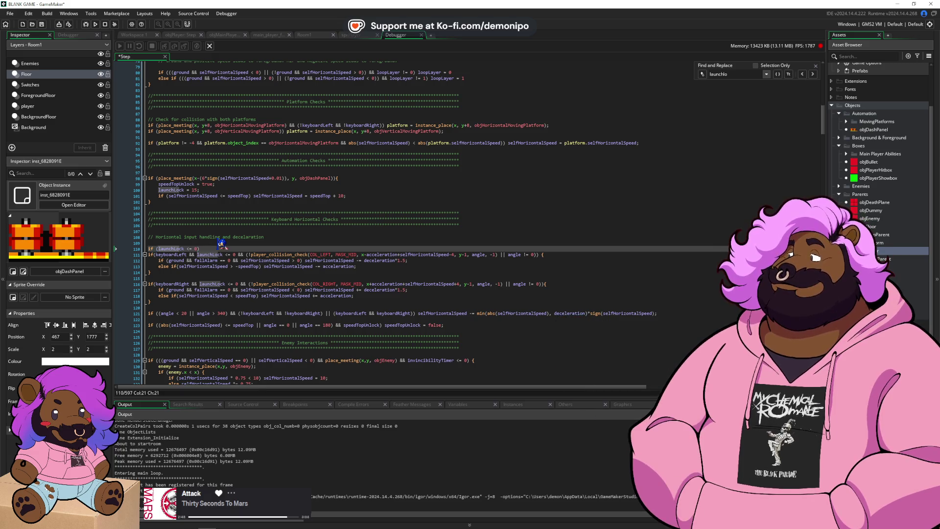
key(Down)
key(Down)
key(Down)
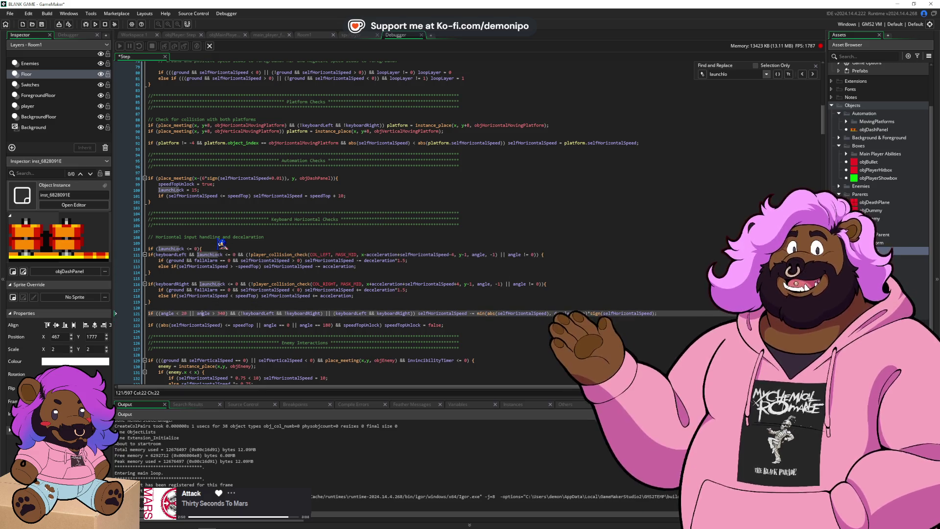
key(Return)
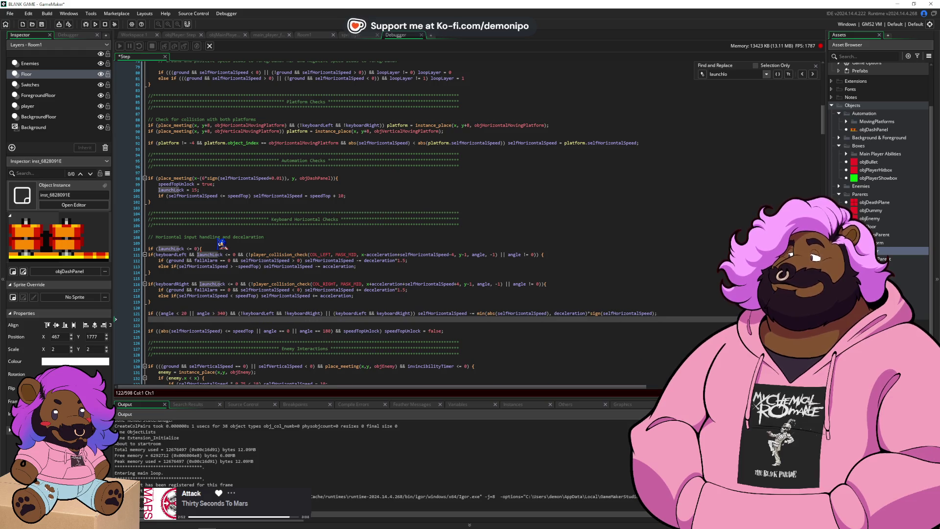
key(Up)
key(shift+Up)
key(shift+Up)
key(shift+Up)
key(Tab)
- Delete the redundant launchLock conditions from the input checks on lines 111 and 116
click(207, 254)
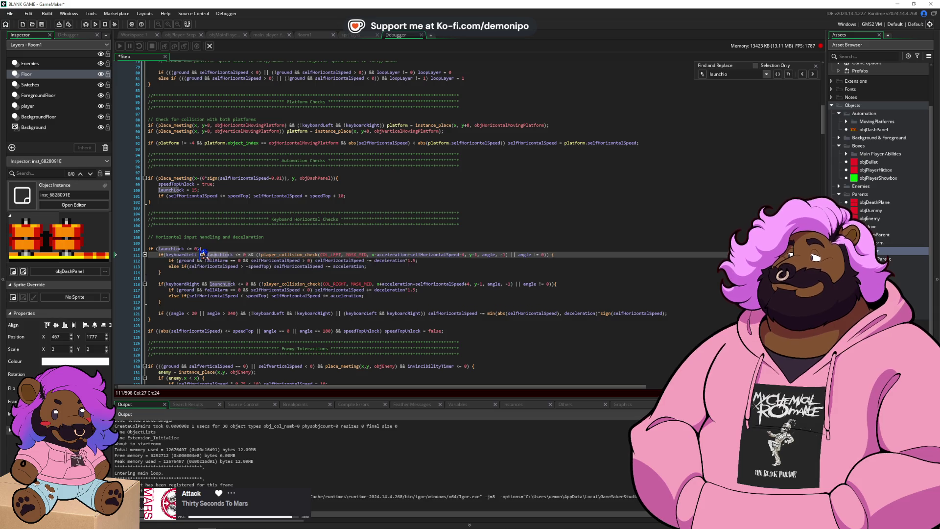
shift+click(260, 254)
key(BackSpace)
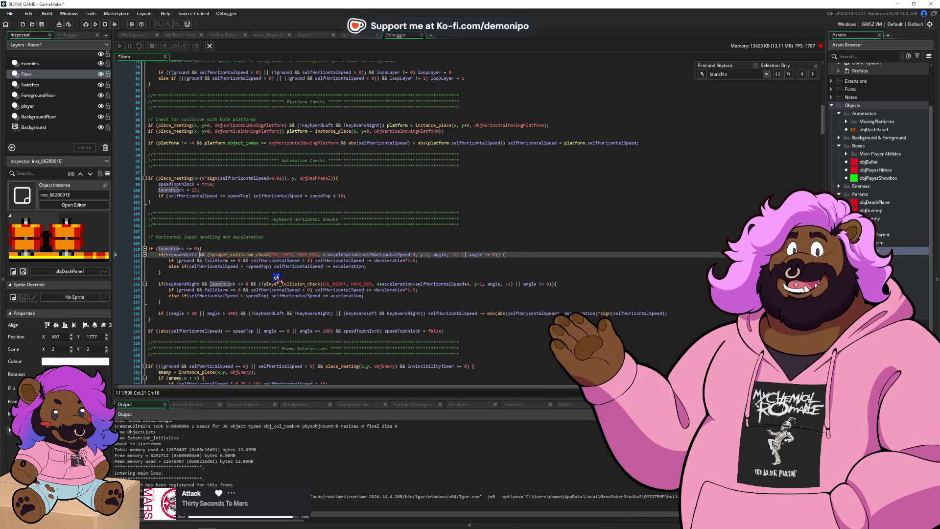
click(202, 284)
shift+click(248, 284)
key(BackSpace)
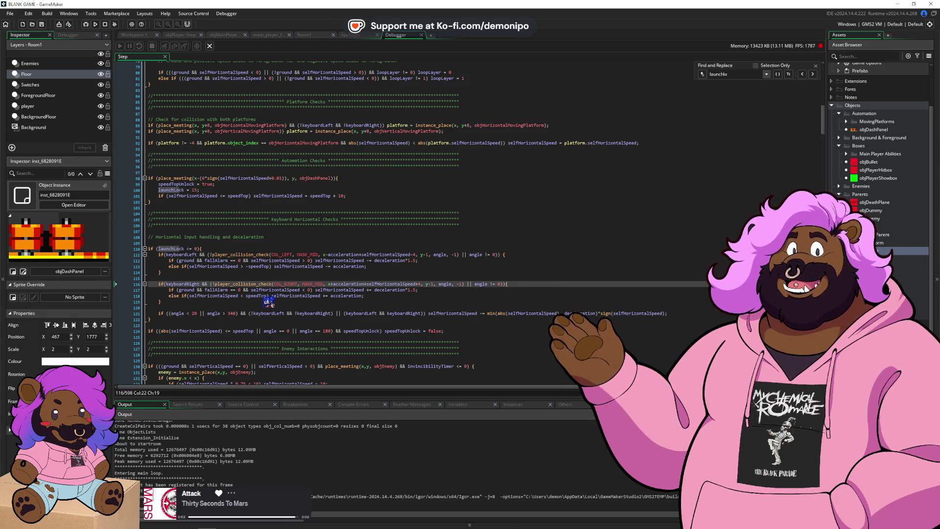
- Review the new block's lines and brackets, then run the game
click(255, 307)
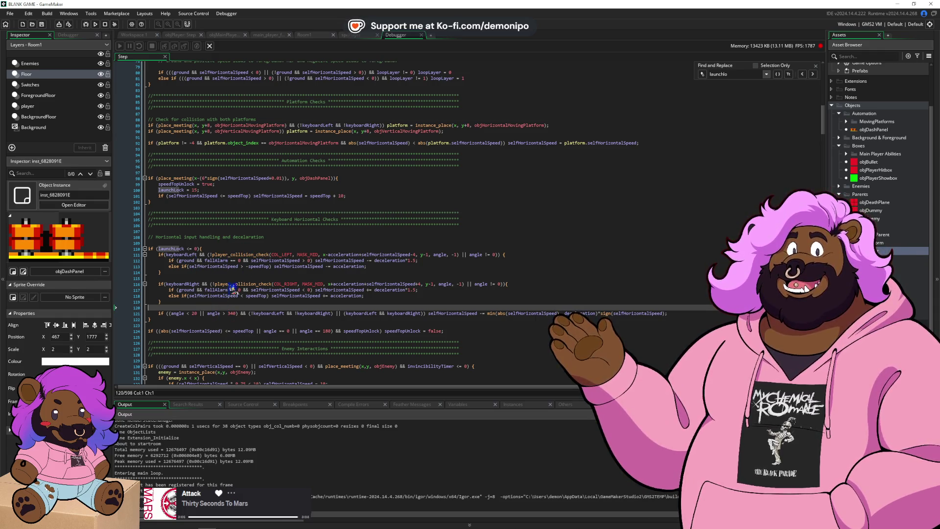
click(221, 290)
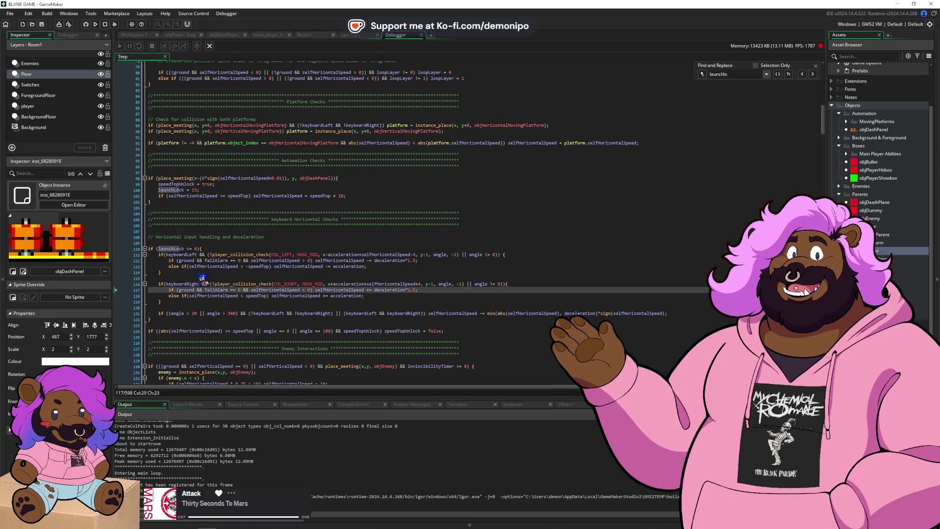
click(280, 272)
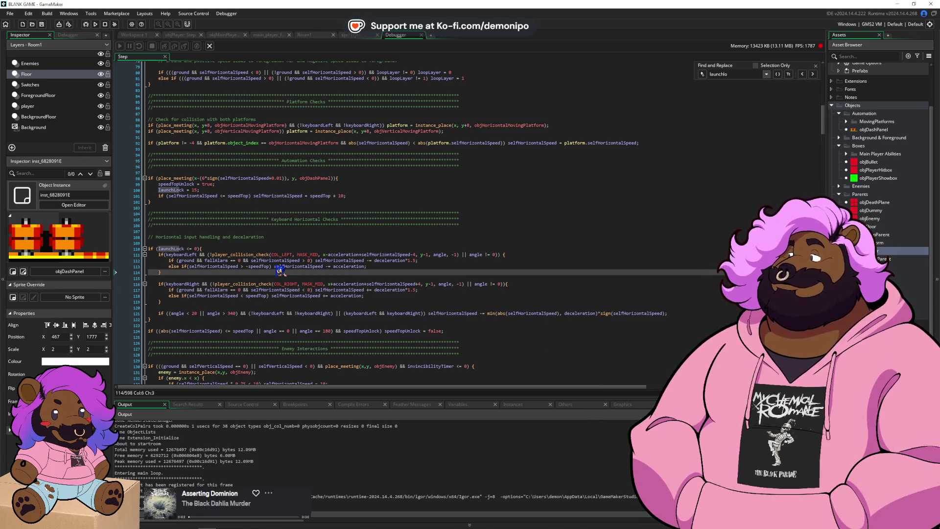
click(209, 255)
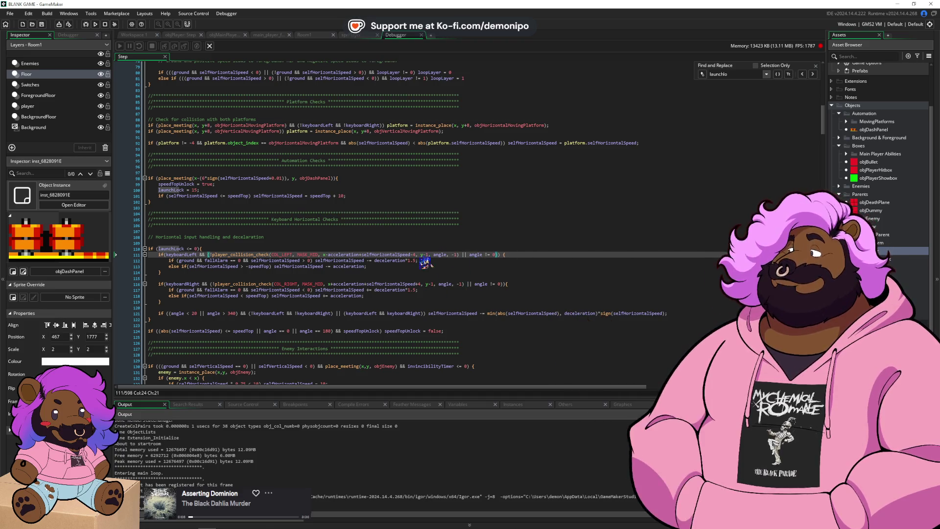
click(474, 283)
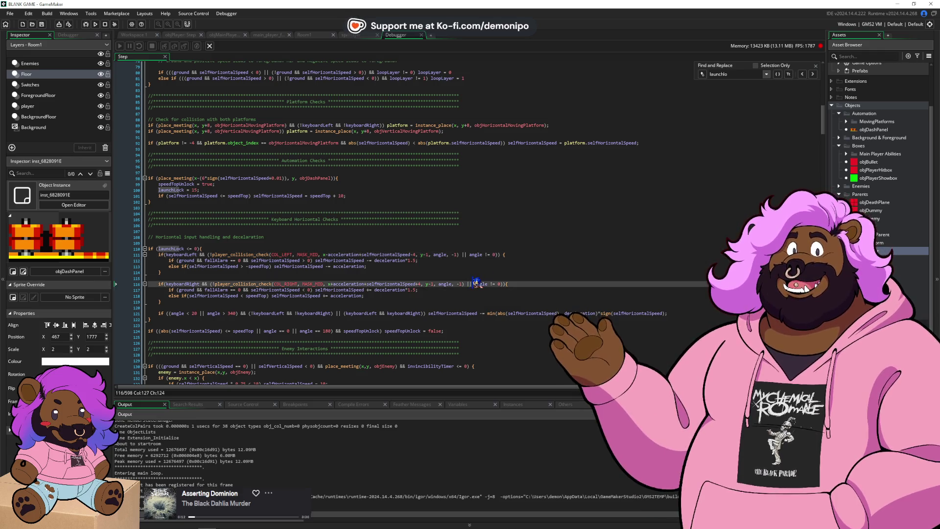
click(293, 313)
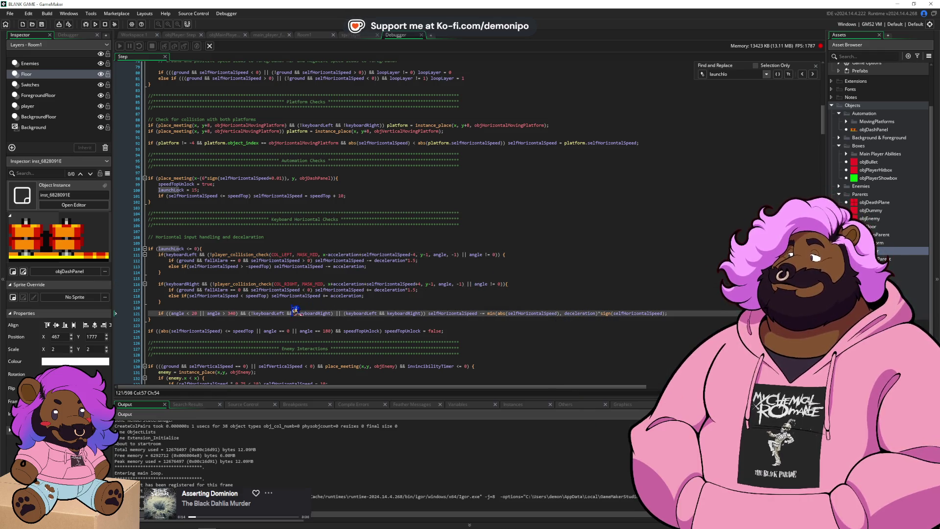
click(217, 247)
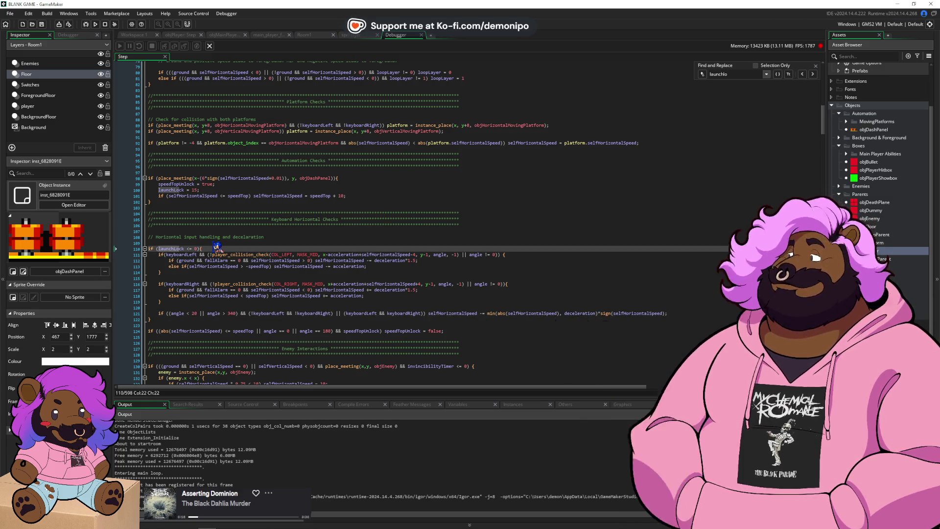
click(86, 24)
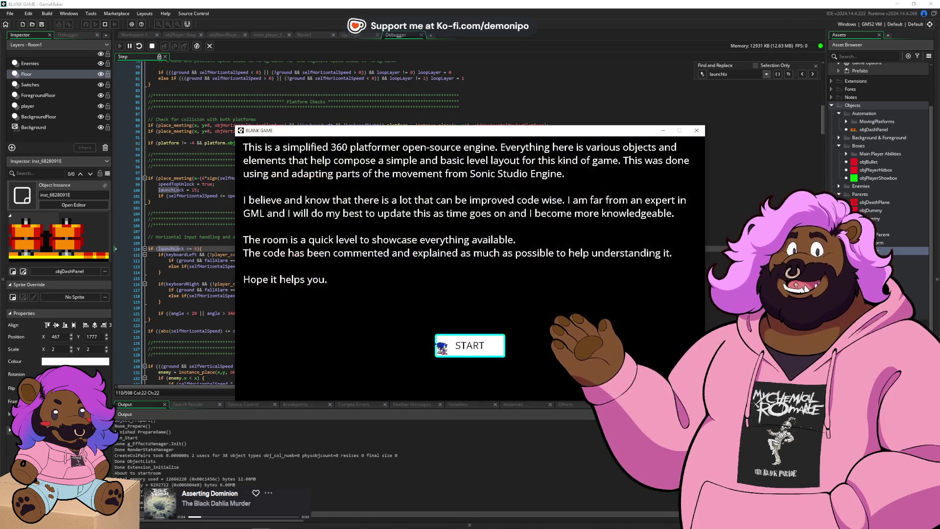
- Run Sonic right up the ramp, back left, then jump high, and close the game
key(Right)
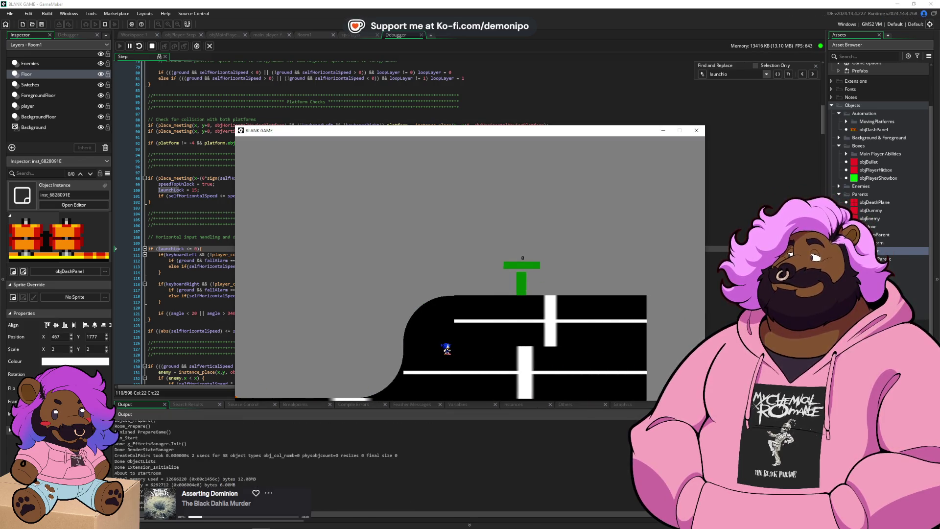
key(Right)
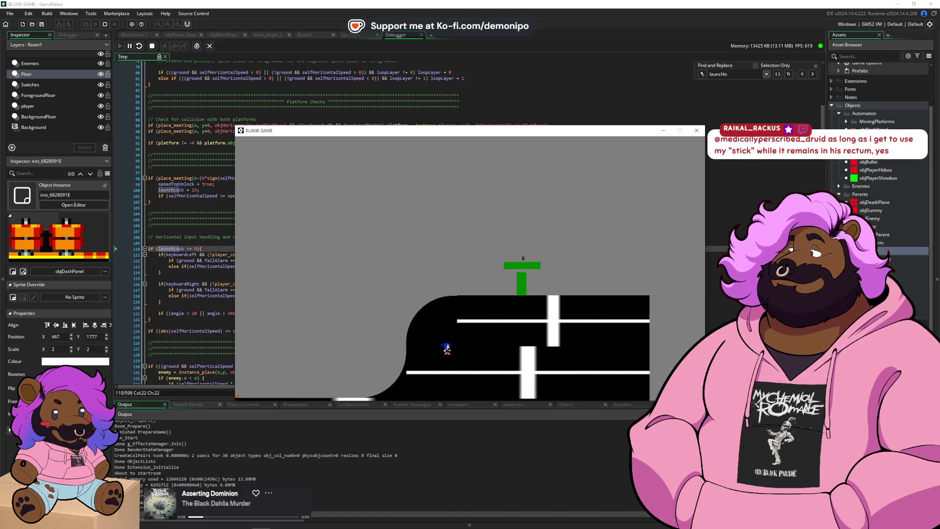
key(Left)
key(Right)
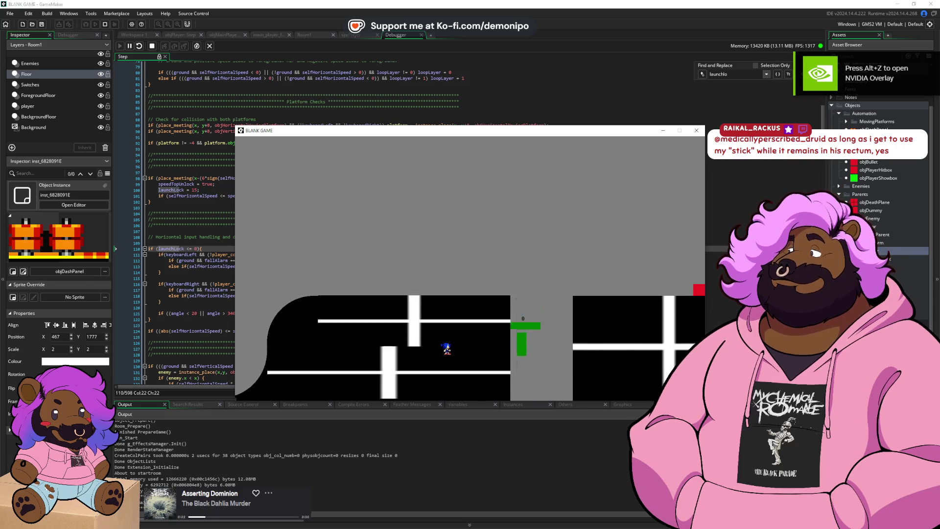
click(152, 46)
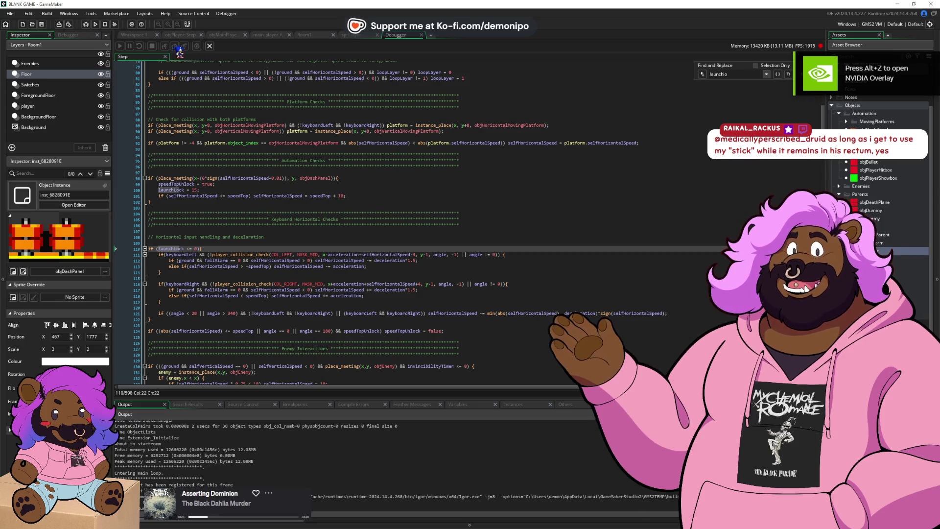
- Tick Dash Panel in the browser's Automation Tools checklist, then return to GameMaker's workspace
key(alt+Tab)
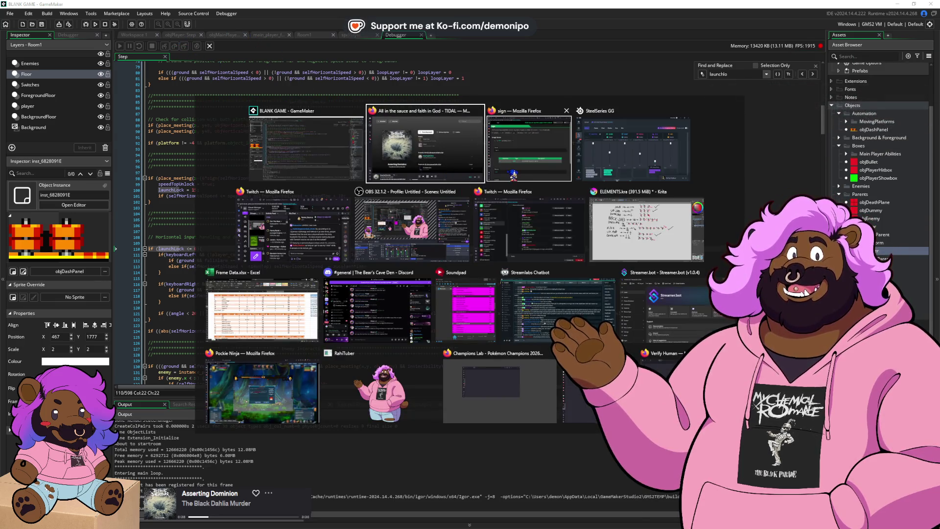
scroll(246, 179, up, 5)
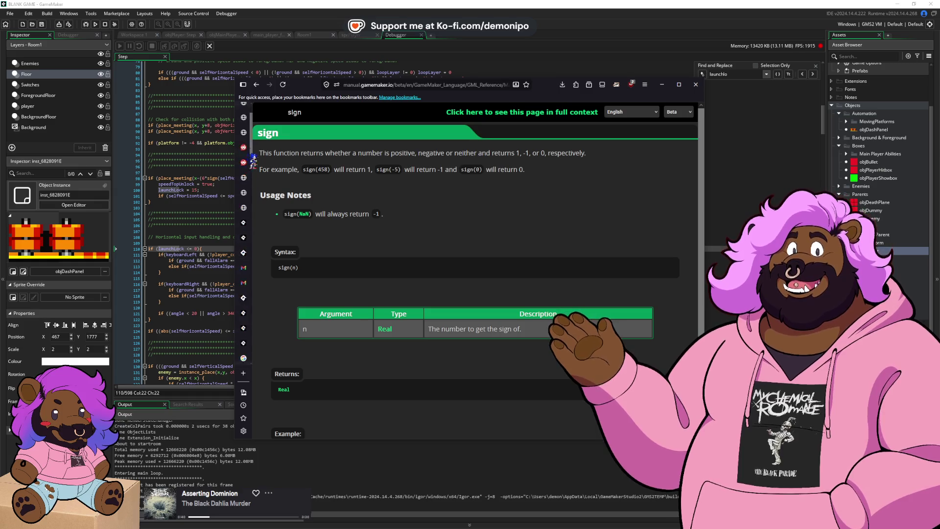
click(243, 109)
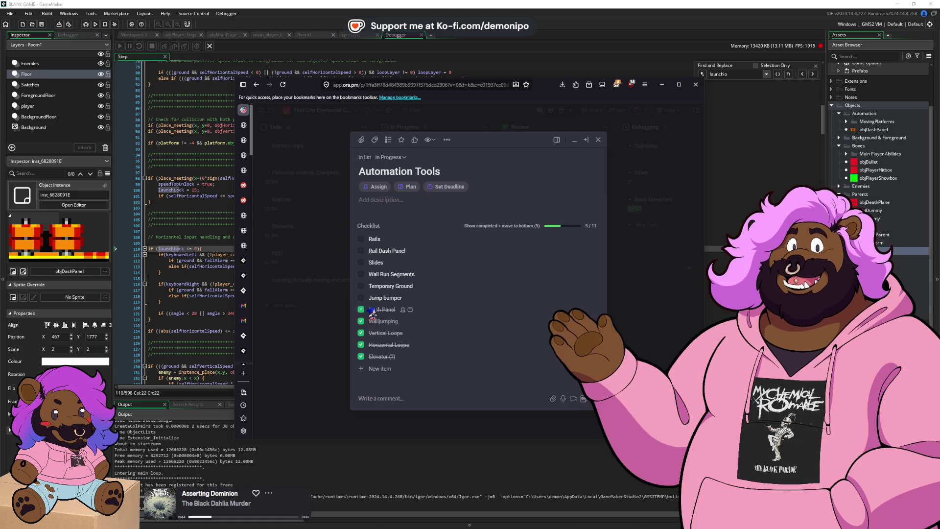
key(alt+Tab)
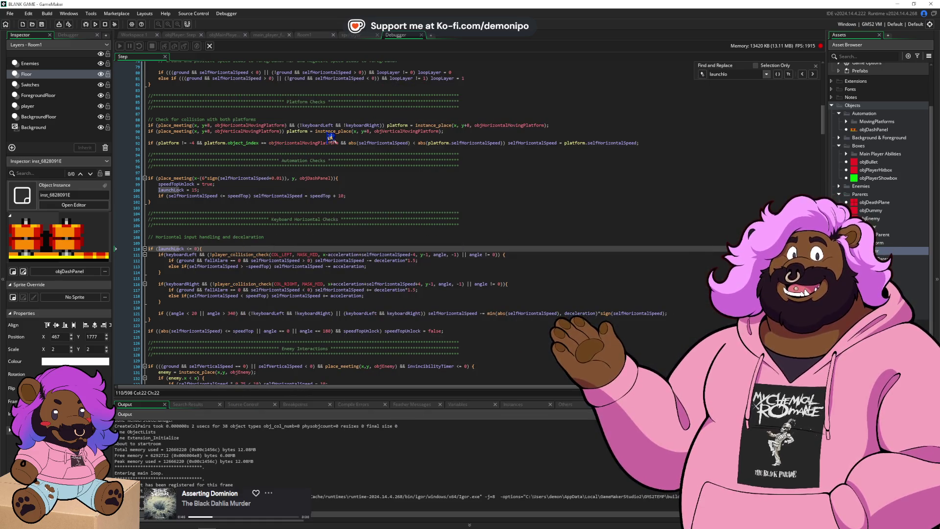
click(182, 44)
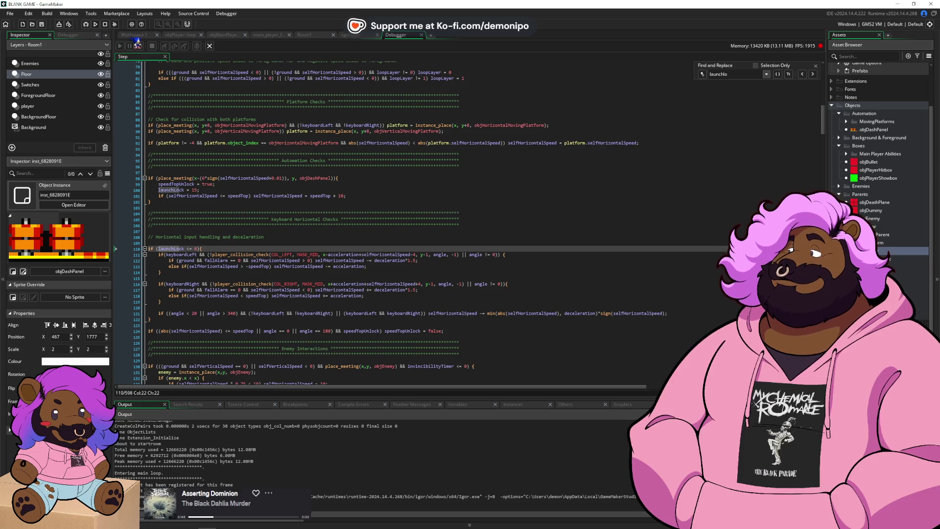
- Copy the Springs sprite sheet image from The Spriters Resource and return to GameMaker
key(alt+Tab)
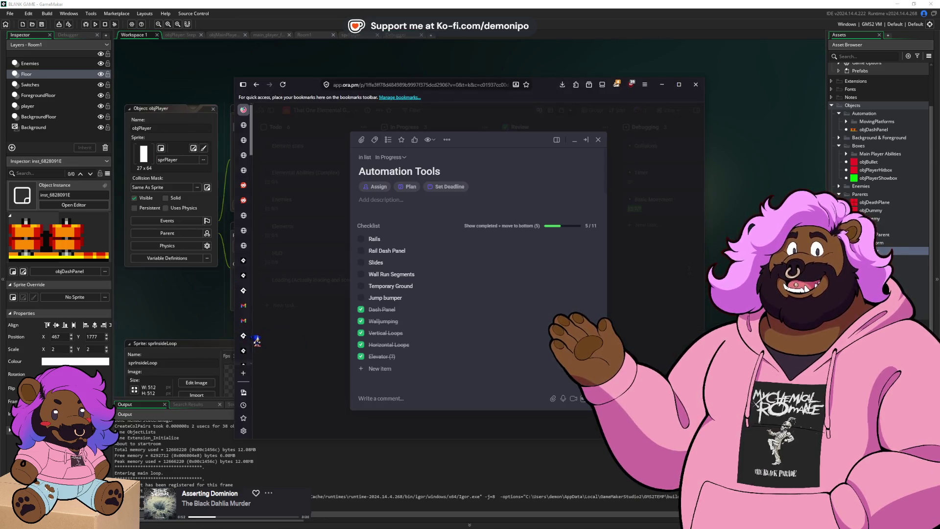
scroll(243, 338, down, 10)
click(244, 360)
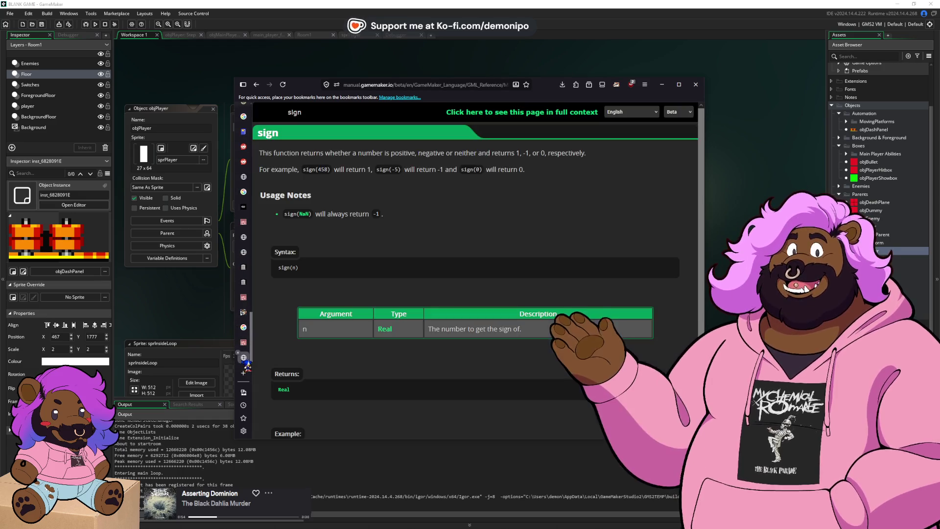
click(249, 343)
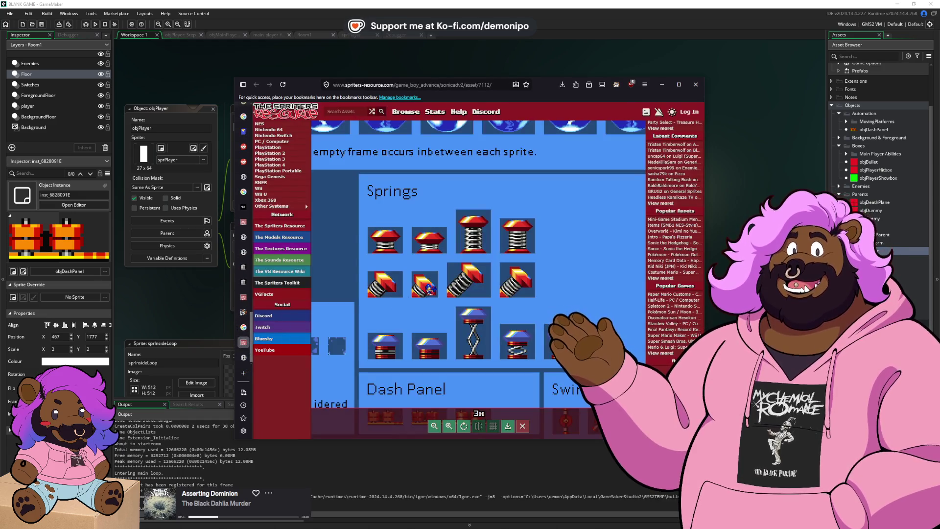
right_click(434, 296)
click(476, 325)
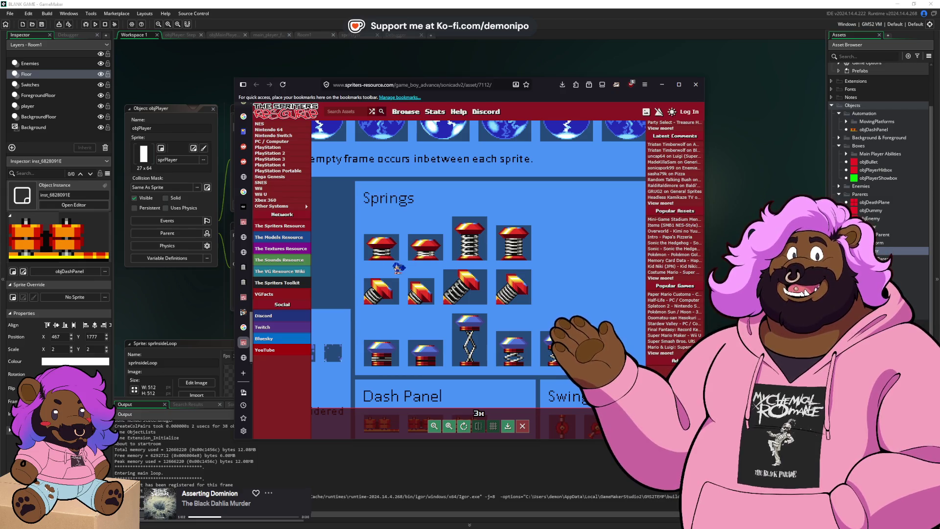
scroll(396, 251, up, 2)
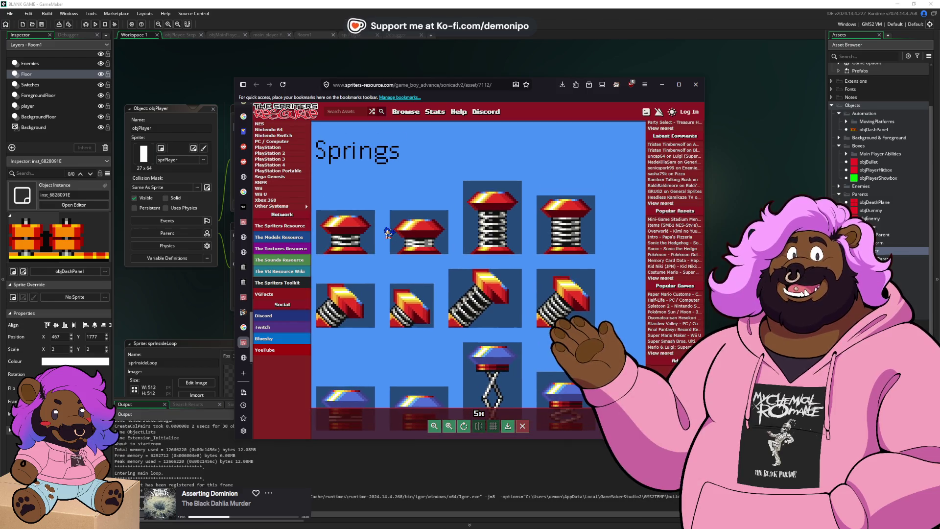
key(alt+Tab)
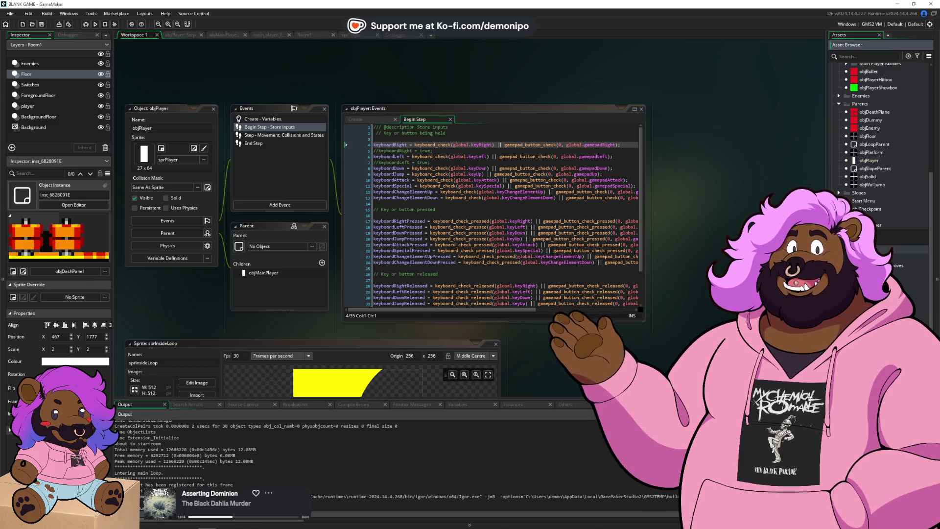
- Create sprite sprSpring and paste the Springs sheet into it, growing the canvas to 761 x 684
key(alt+s)
text(s)
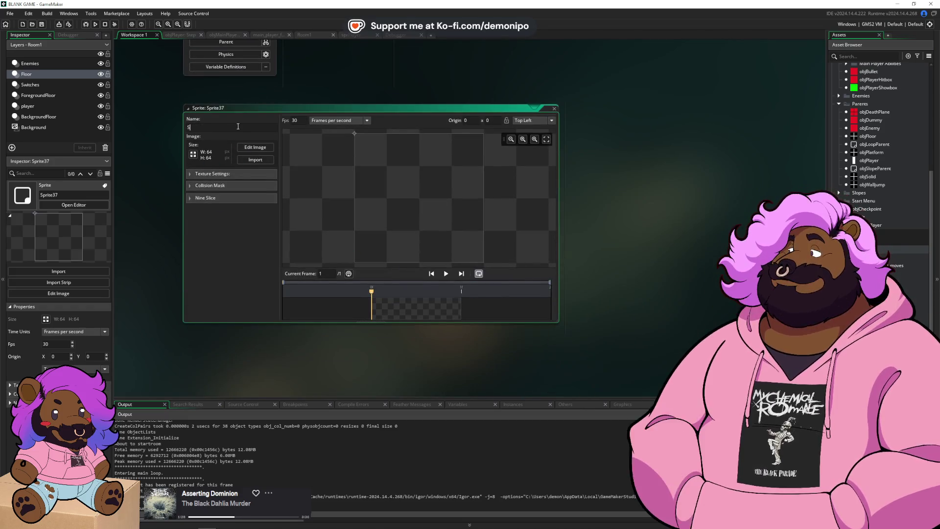
text(pring)
click(255, 147)
key(ctrl+v)
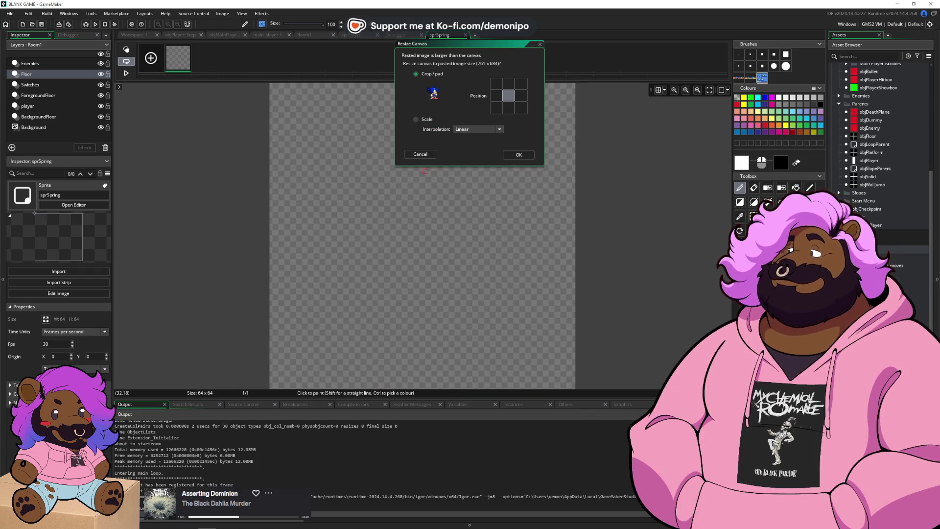
click(520, 154)
mouse_move(433, 226)
mouse_down()
mouse_move(421, 230)
mouse_move(656, 238)
mouse_up()
key(ctrl+v)
key(ctrl+z)
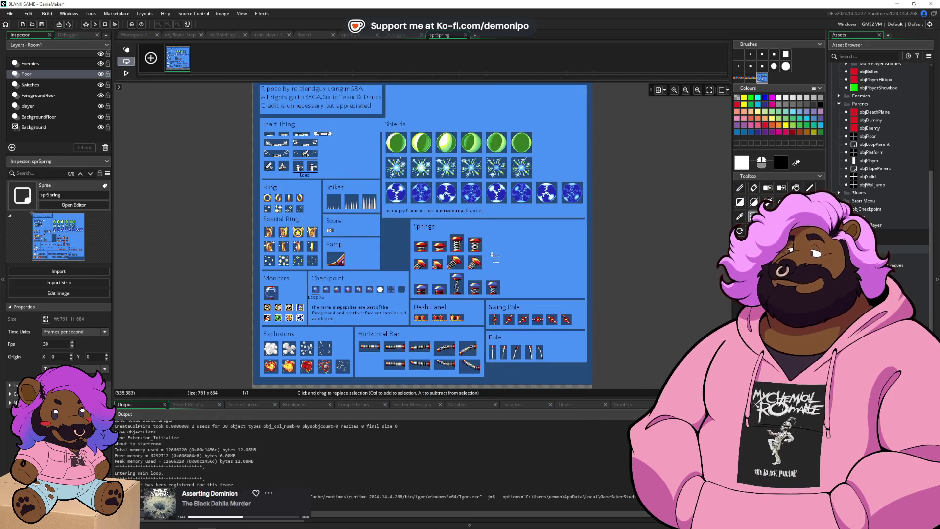
- Pick up the four springs as a brush, add a new frame, and delete the full-sheet frame
scroll(486, 300, up, 5)
mouse_move(598, 162)
mouse_down()
mouse_move(488, 252)
mouse_move(288, 249)
mouse_up()
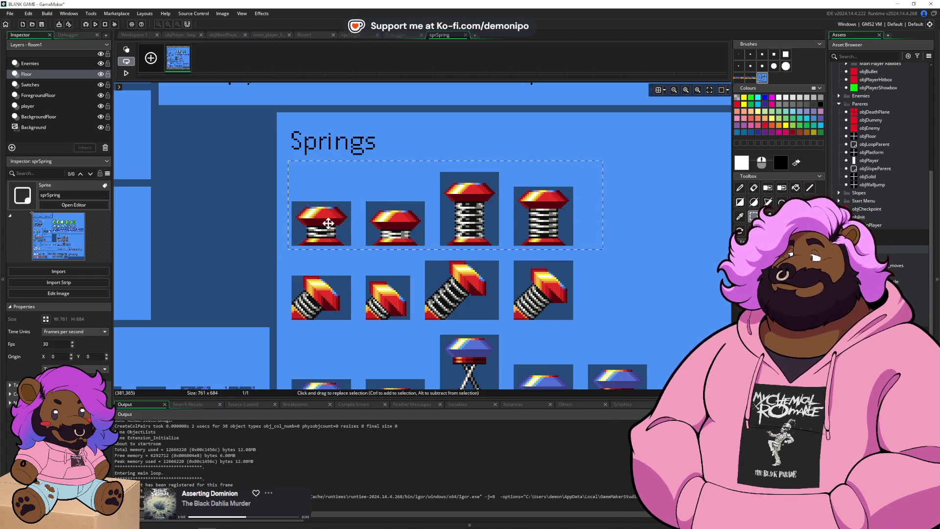
key(ctrl+b)
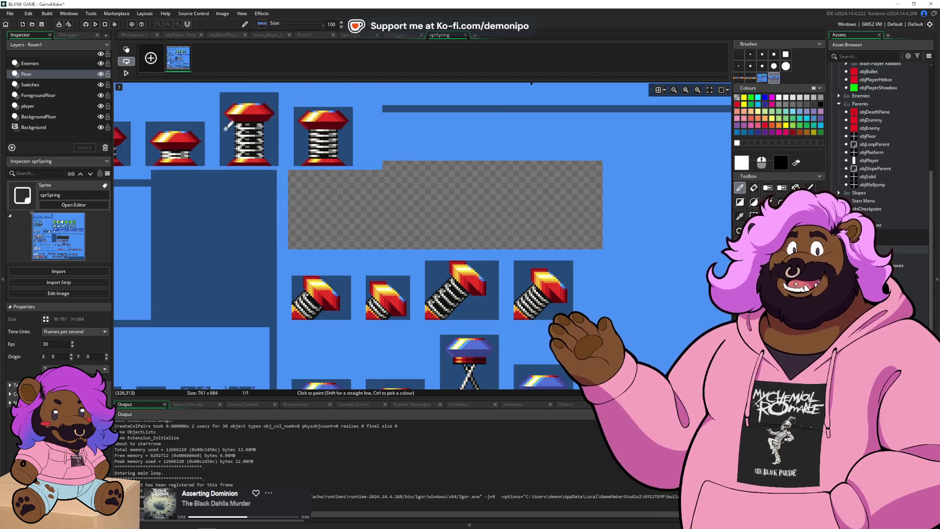
scroll(367, 143, down, 5)
scroll(332, 216, down, 1)
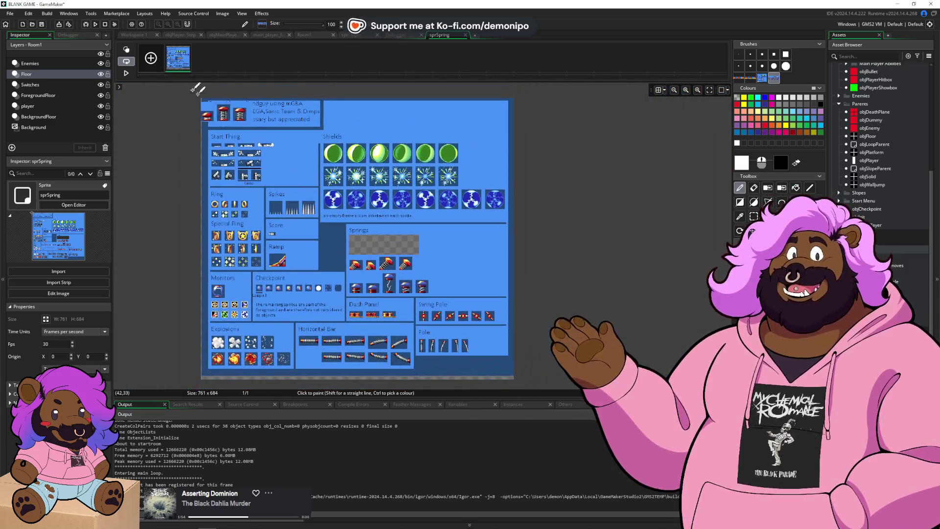
click(150, 58)
click(188, 46)
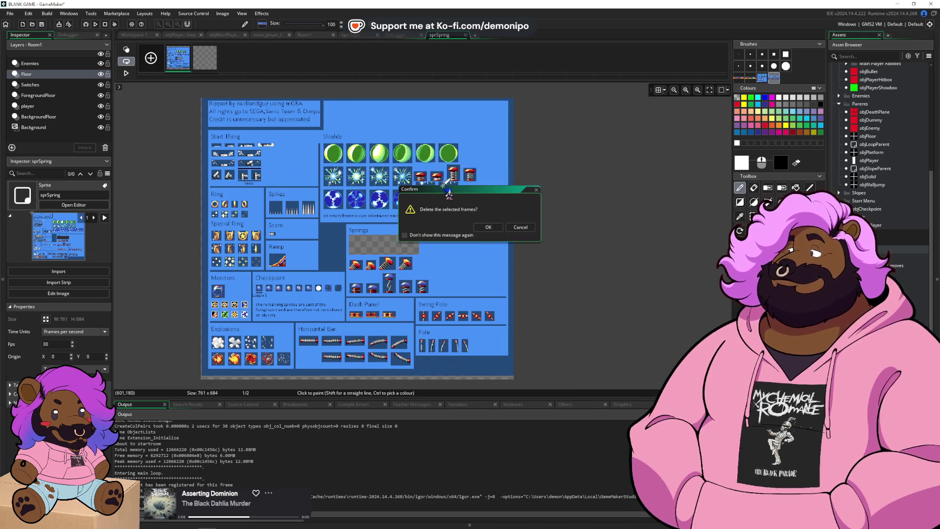
click(488, 228)
- Magic-wand the light-blue background and delete it, removing the extra frames down to one
scroll(221, 111, up, 3)
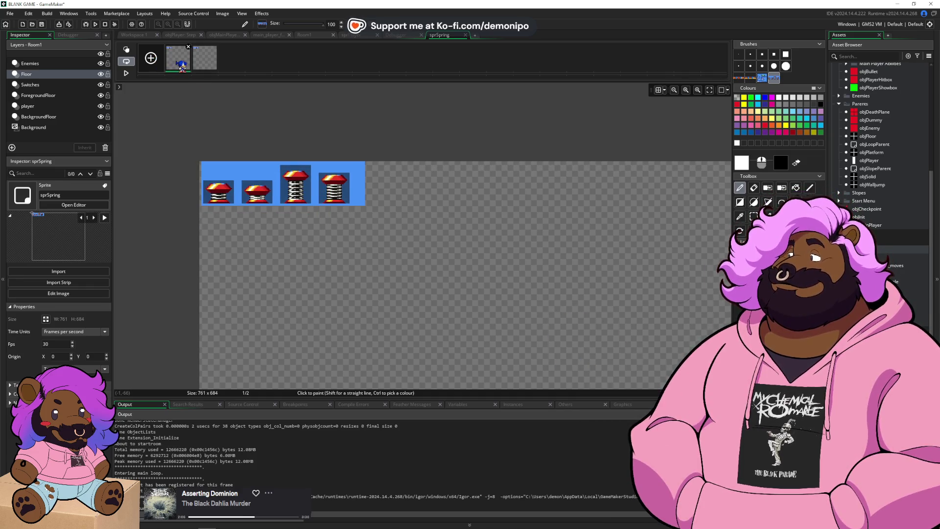
scroll(201, 179, up, 3)
key(w)
click(351, 149)
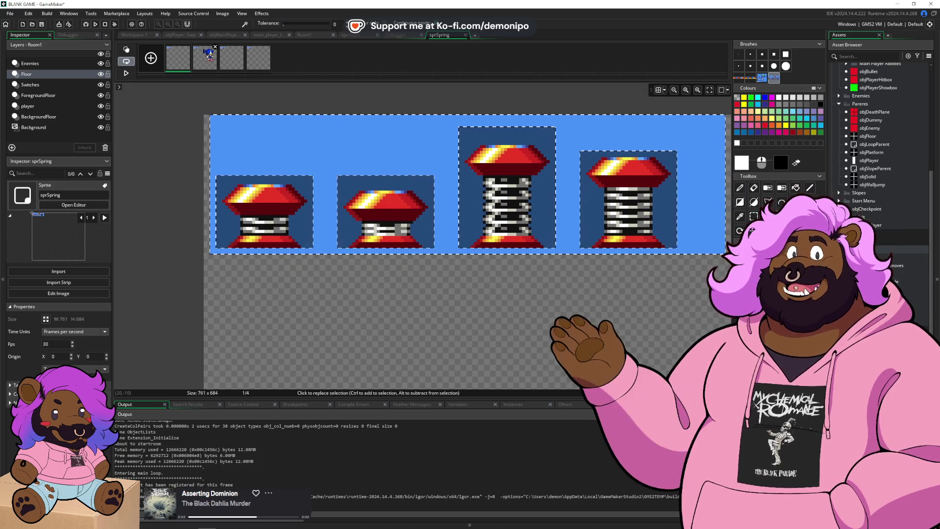
key(Delete)
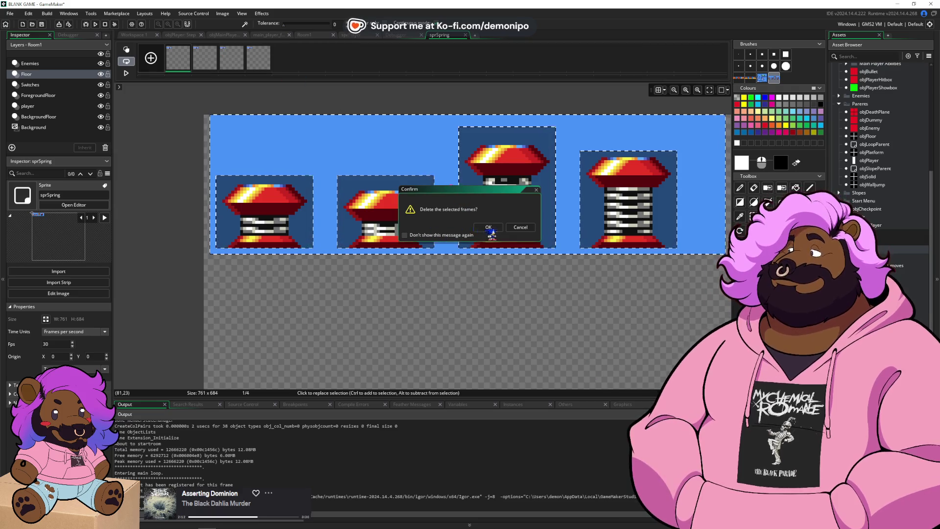
click(487, 227)
key(Delete)
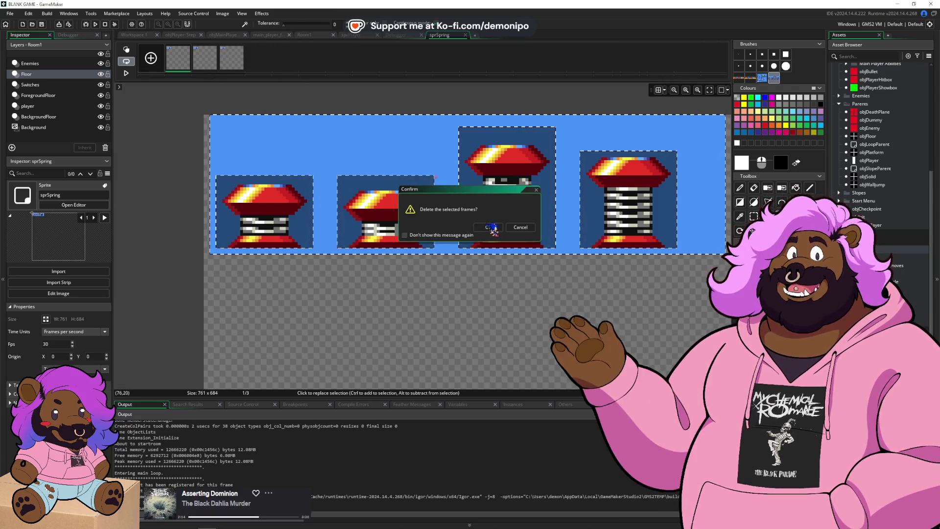
click(487, 226)
key(Delete)
click(487, 228)
key(Delete)
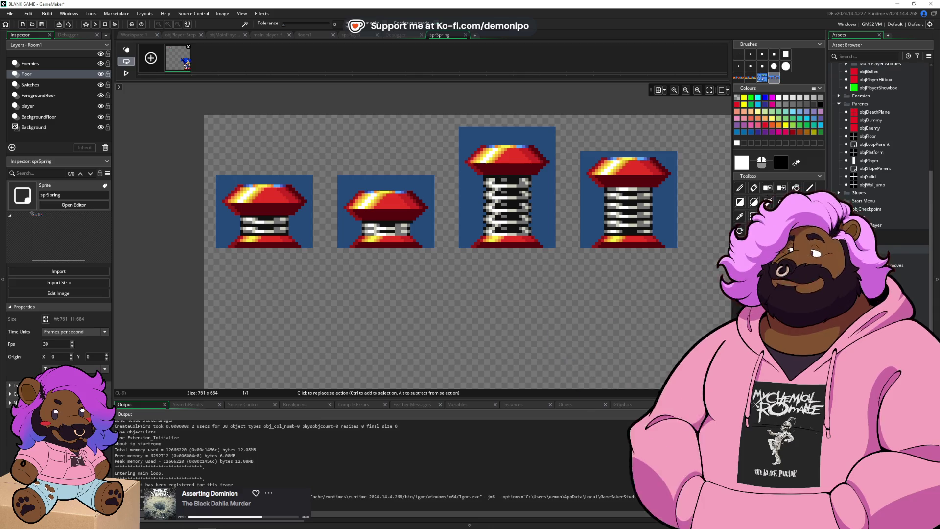
- Keep only the first spring in frame 1 and the second in frame 2, each moved top-left
mouse_move(322, 114)
mouse_down()
mouse_move(557, 319)
mouse_move(705, 324)
mouse_up()
key(ctrl+x)
drag(313, 127, 204, 284)
drag(275, 216, 262, 157)
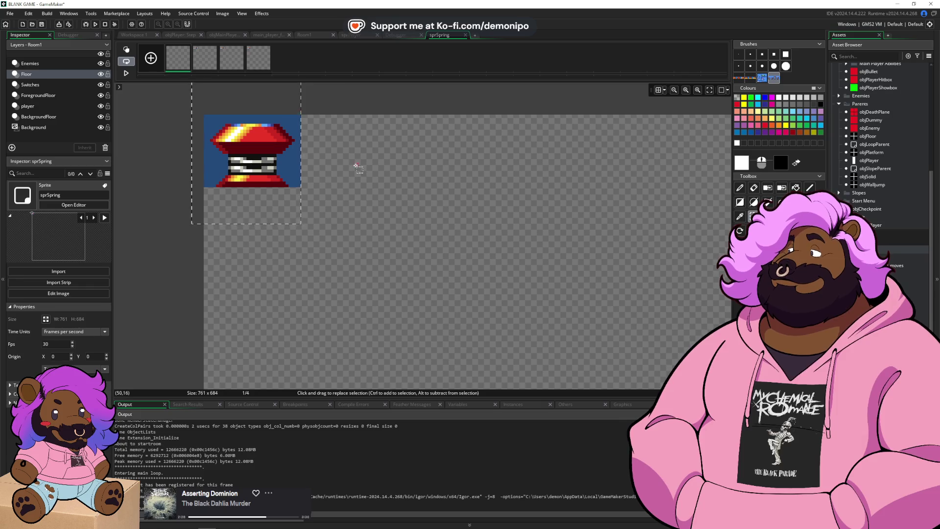
click(206, 68)
drag(196, 165, 319, 287)
key(Delete)
mouse_move(397, 207)
mouse_down()
mouse_move(304, 162)
mouse_move(256, 153)
mouse_move(267, 146)
mouse_up()
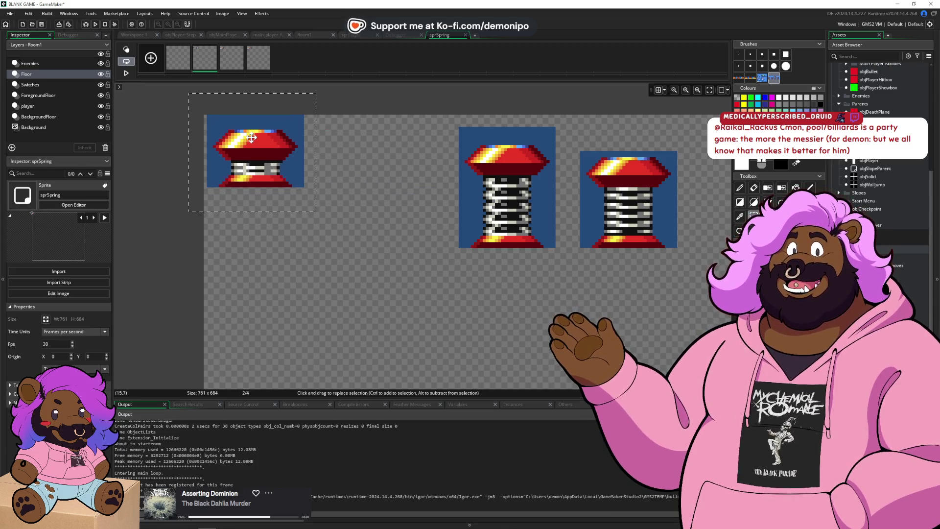
- In frame 3, delete all but the tall spring and move it to the top-left corner
click(240, 63)
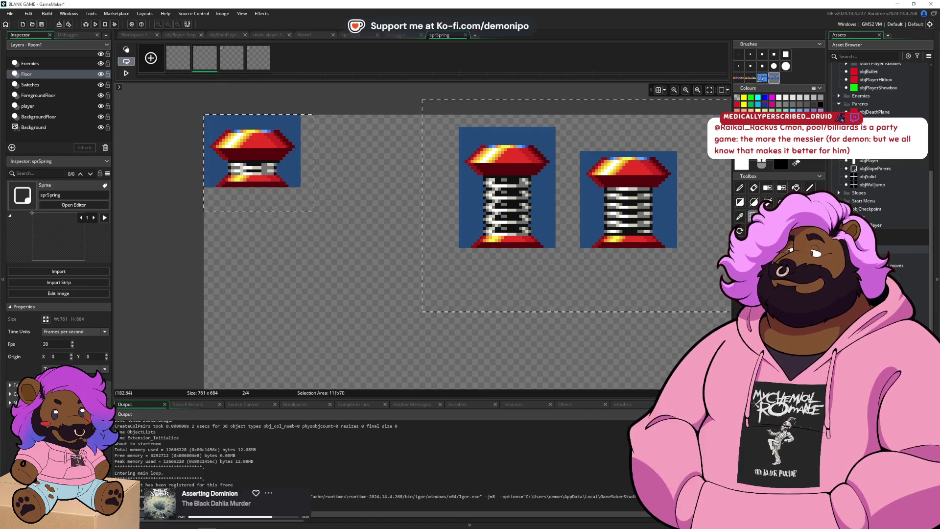
click(204, 58)
click(226, 72)
mouse_move(433, 156)
mouse_down()
mouse_move(230, 294)
mouse_move(196, 284)
mouse_up()
key(Delete)
drag(568, 142, 661, 284)
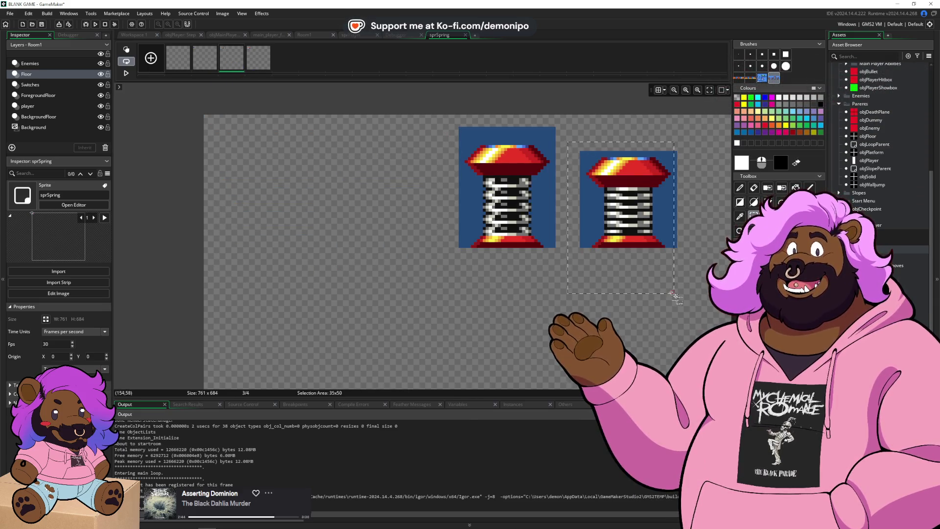
key(Delete)
mouse_move(589, 113)
mouse_down()
mouse_move(519, 194)
mouse_move(395, 298)
mouse_up()
drag(459, 206, 230, 180)
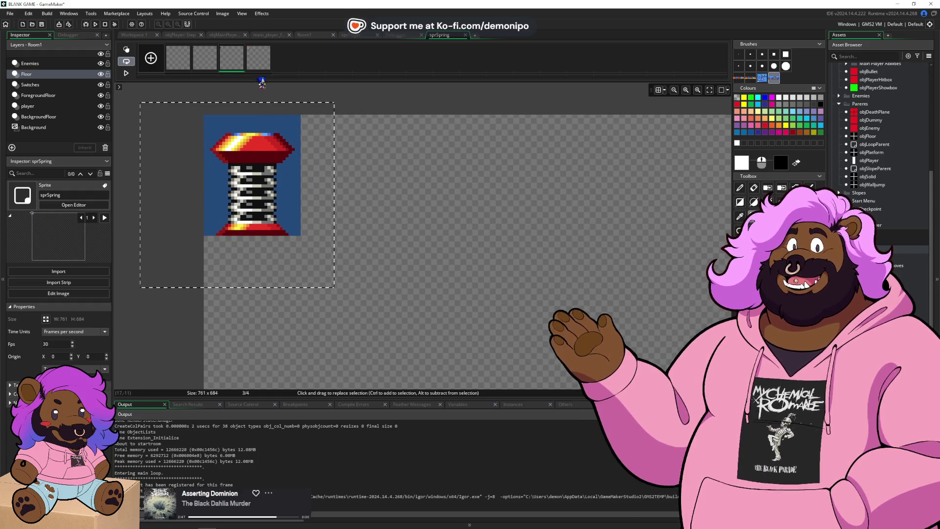
- In frame 4, keep only the last spring at the top-left, measure it, and open Resize Canvas
click(258, 58)
mouse_move(565, 108)
mouse_down()
mouse_move(358, 314)
mouse_move(168, 305)
mouse_up()
key(Delete)
drag(529, 115, 686, 281)
mouse_move(598, 213)
mouse_down()
mouse_move(233, 202)
mouse_move(254, 181)
mouse_up()
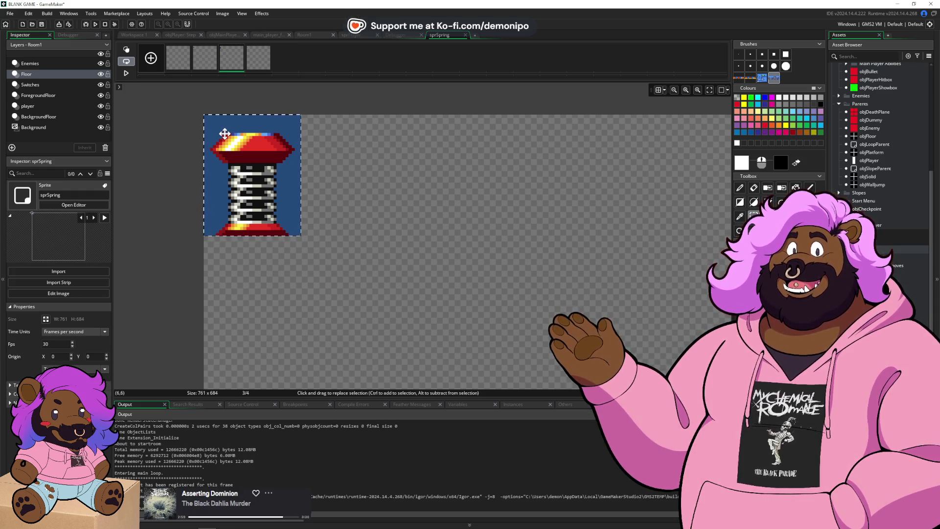
drag(300, 234, 241, 157)
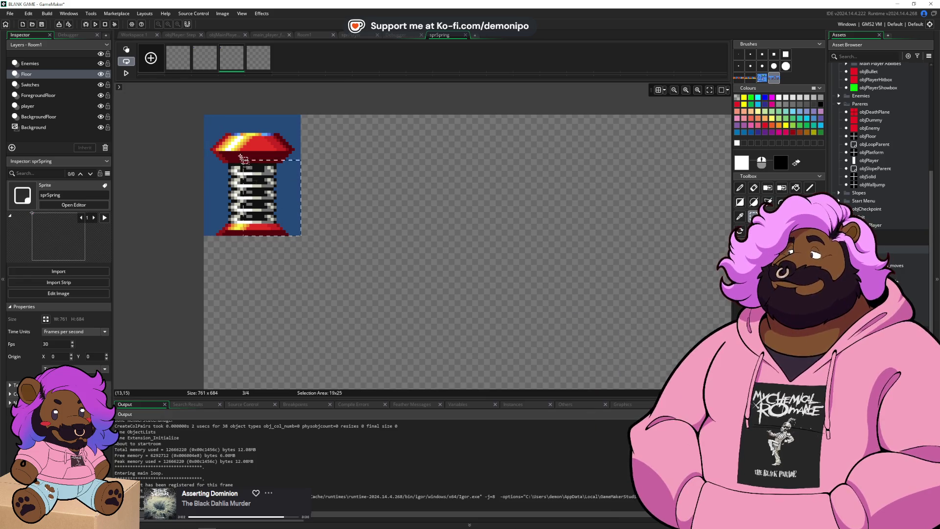
click(205, 116)
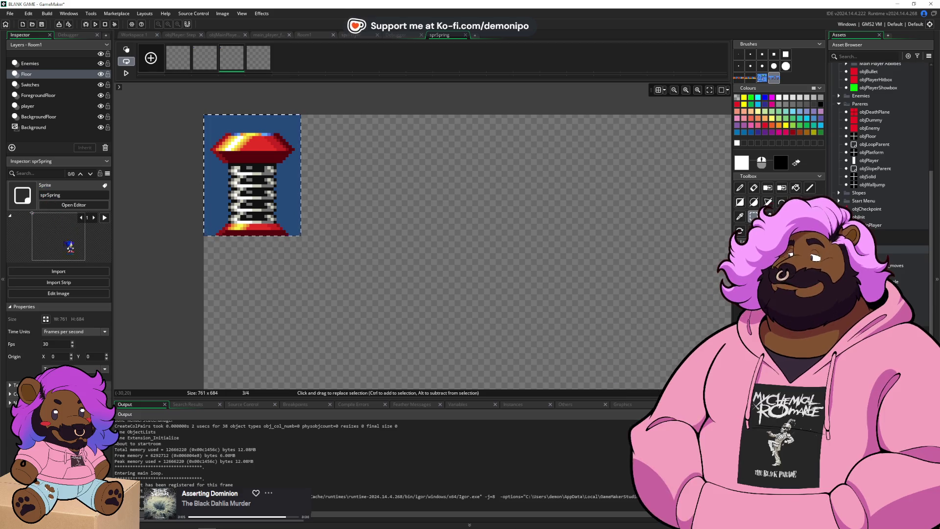
click(47, 319)
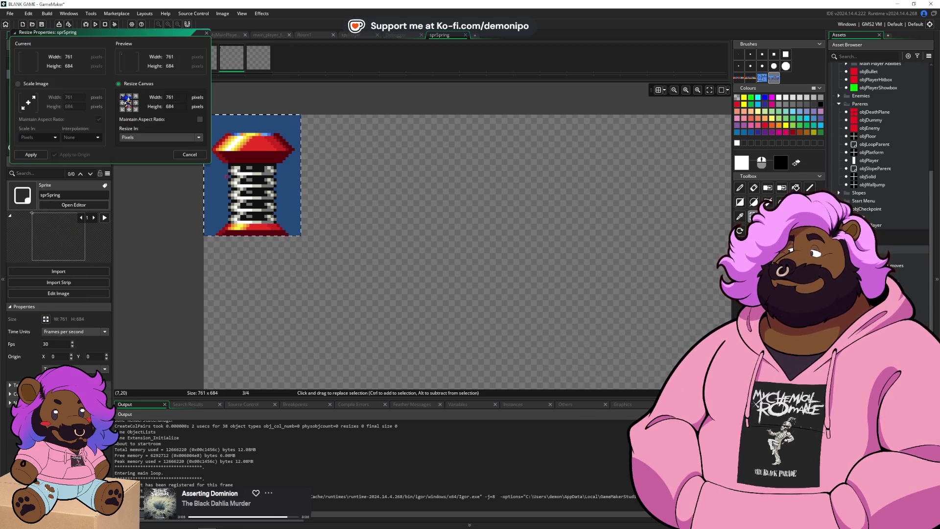
- Resize the sprSpring canvas to 32×40
click(182, 96)
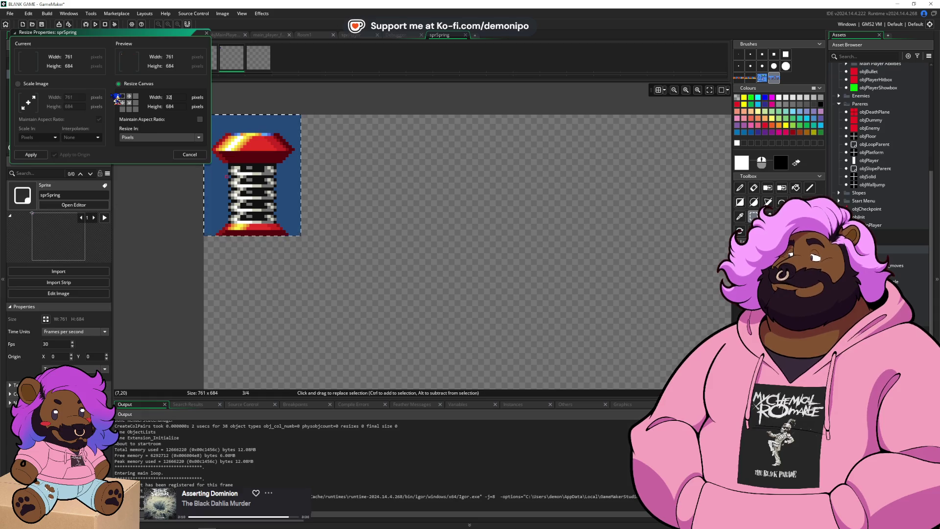
key(Tab)
text(40)
key(Return)
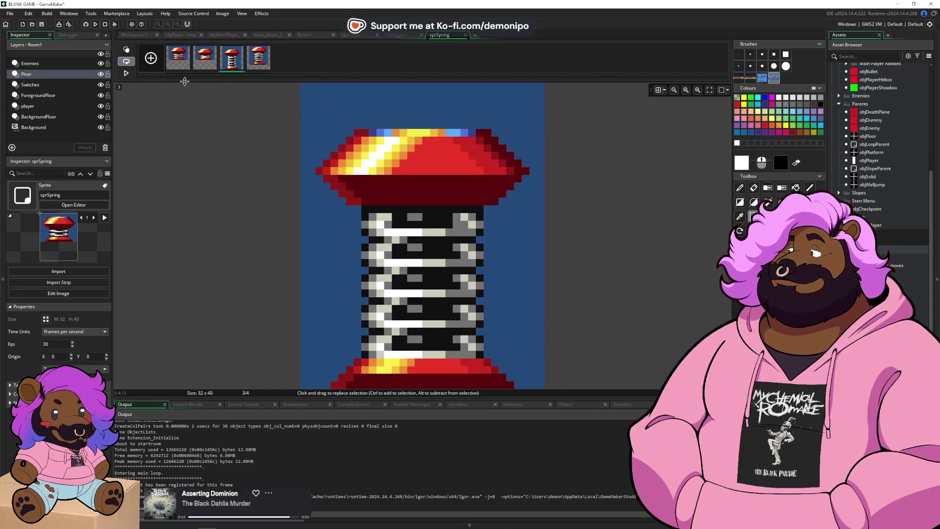
- Move frame 1's spring down to the bottom edge and select the spring in frame 2
click(181, 62)
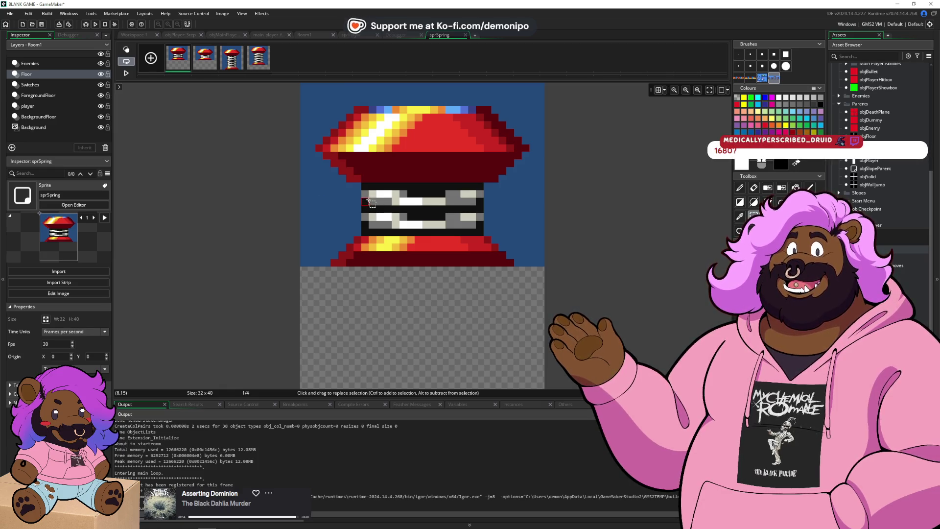
scroll(372, 201, down, 1)
drag(308, 94, 531, 261)
drag(495, 216, 499, 328)
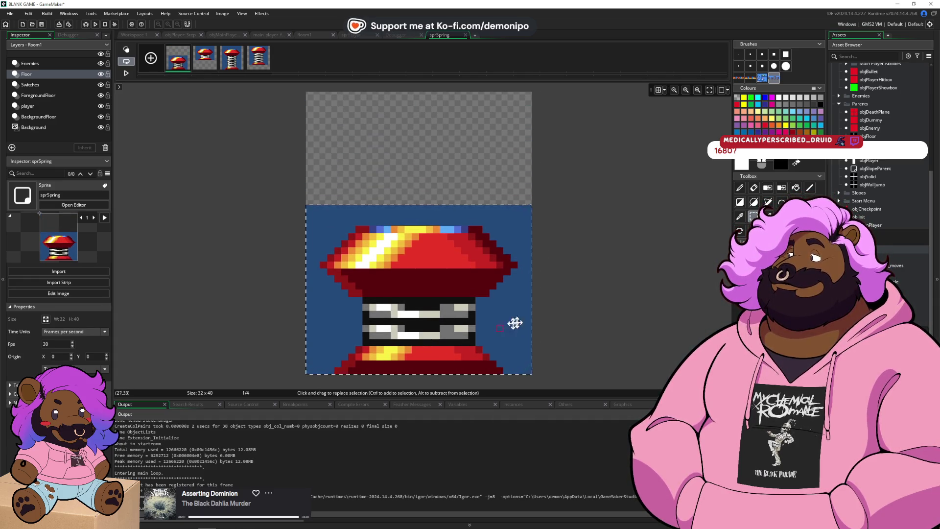
click(511, 236)
click(214, 71)
mouse_move(308, 94)
mouse_down()
mouse_move(527, 260)
mouse_move(505, 304)
mouse_move(510, 346)
mouse_up()
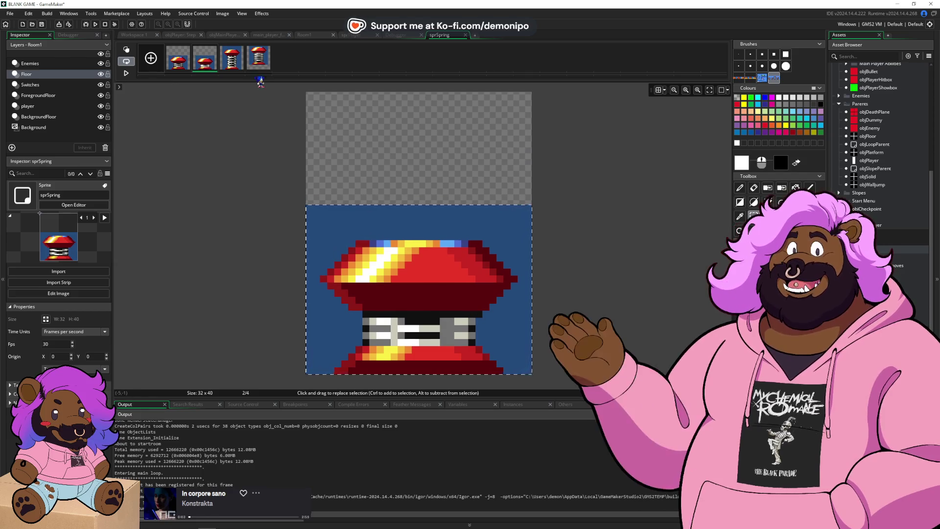
- Drop frame 4's spring to the bottom and delete its dark-blue background
click(257, 61)
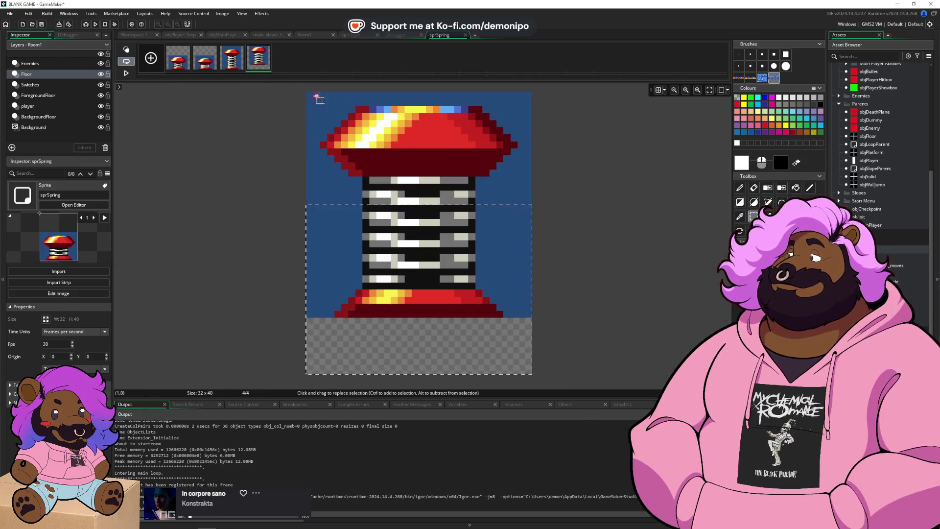
drag(315, 94, 532, 374)
drag(506, 268, 504, 326)
key(w)
click(519, 295)
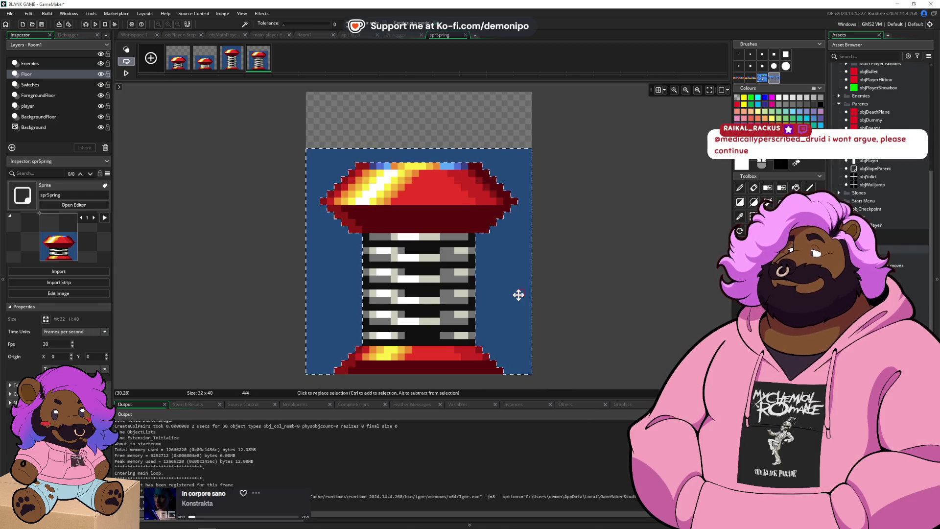
key(Delete)
click(232, 59)
click(178, 57)
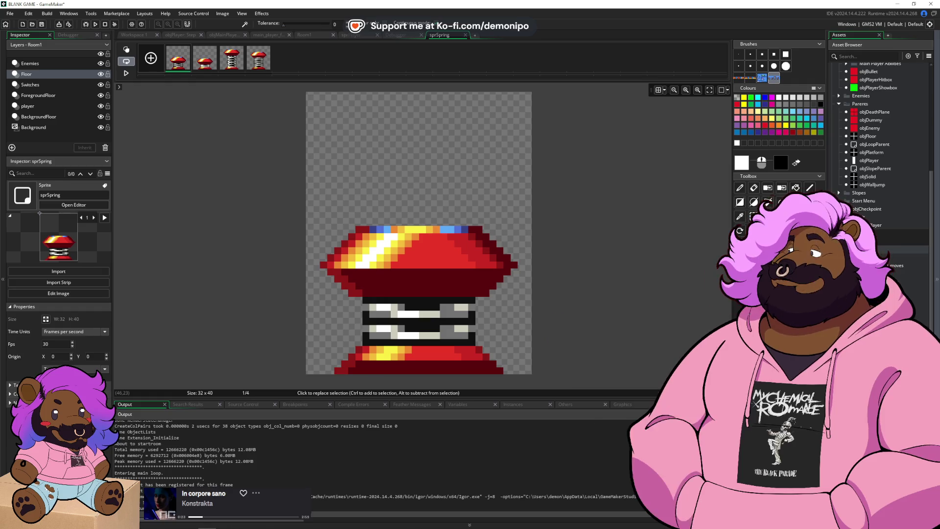
key(alt+Tab)
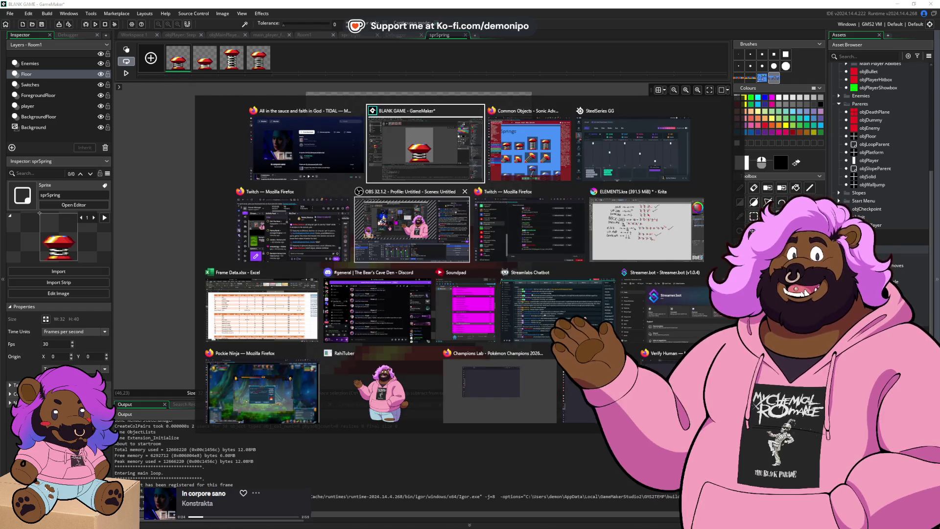
- Open YouTube in a new Firefox tab
key(alt+Tab)
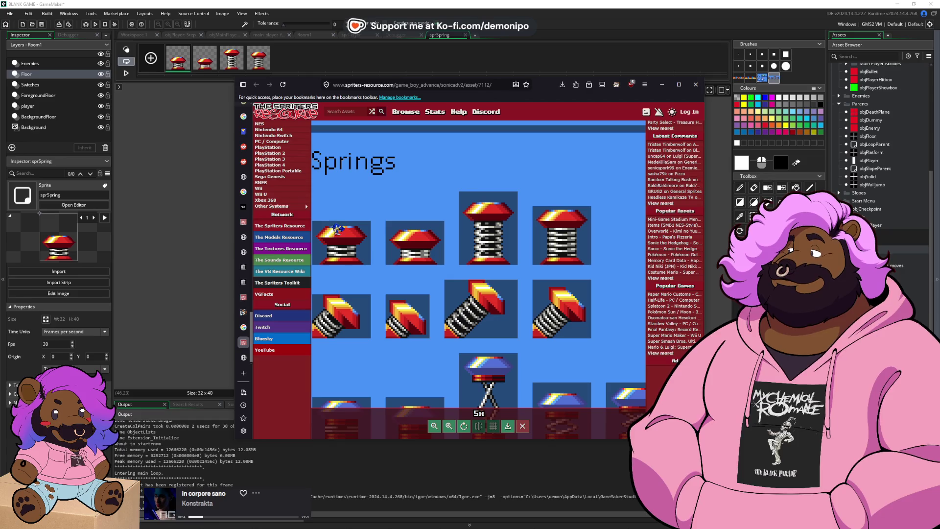
key(ctrl+t)
text(youtube.com)
key(Return)
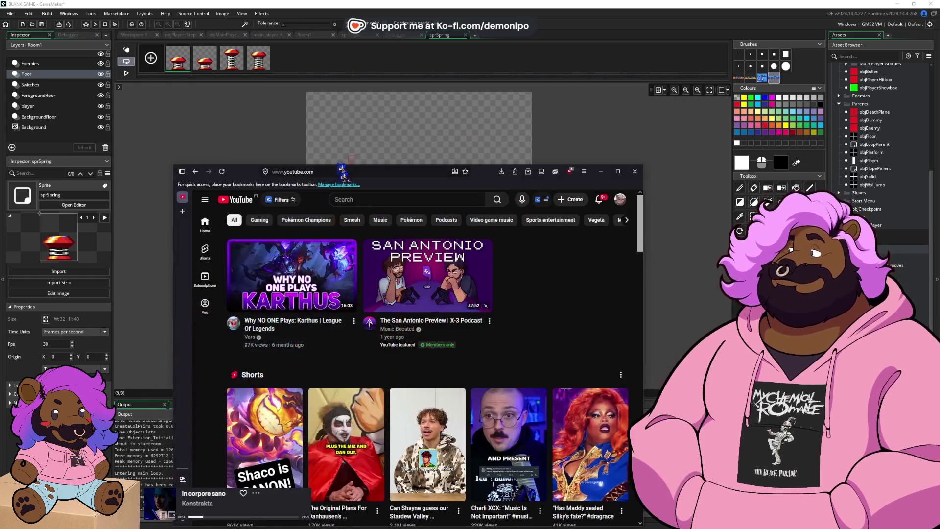
- Search YouTube for 'in corpore sano' and open the first video
click(356, 200)
text(in corpore sano)
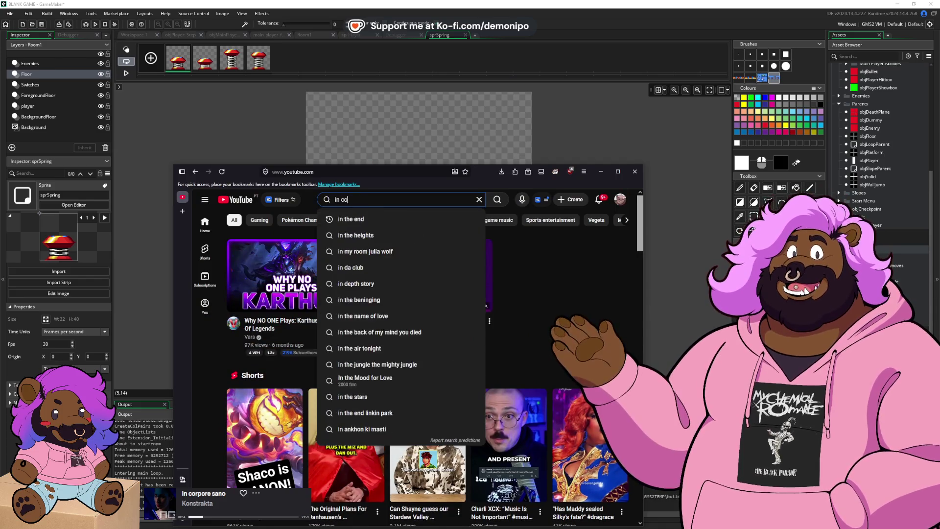
key(Return)
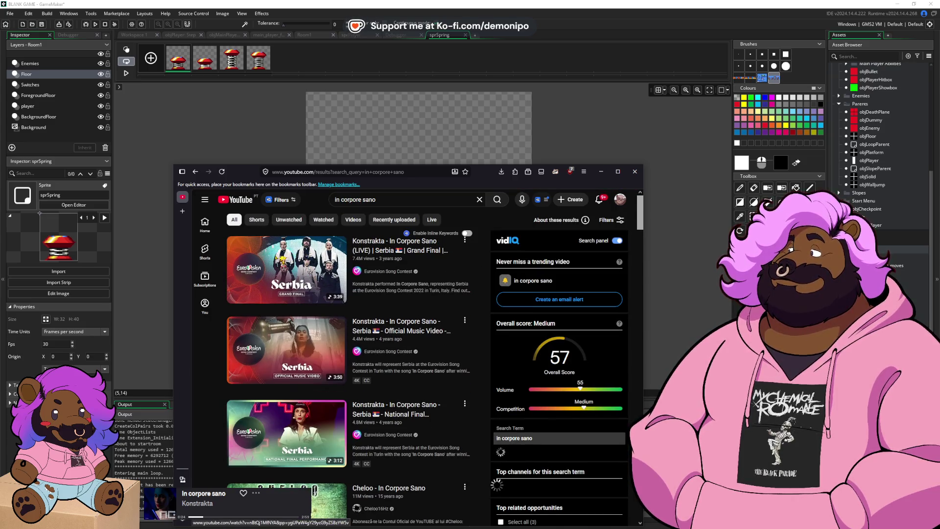
click(287, 269)
mouse_move(247, 175)
mouse_down()
mouse_move(193, 131)
mouse_move(184, 108)
mouse_move(130, 124)
mouse_up()
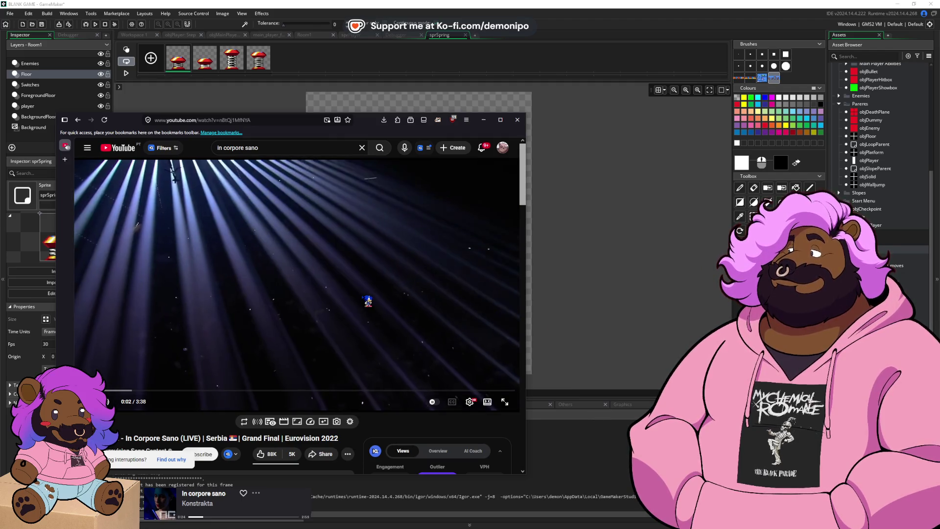
- Pause the video, pop it into picture-in-picture, and return to GameMaker
click(367, 301)
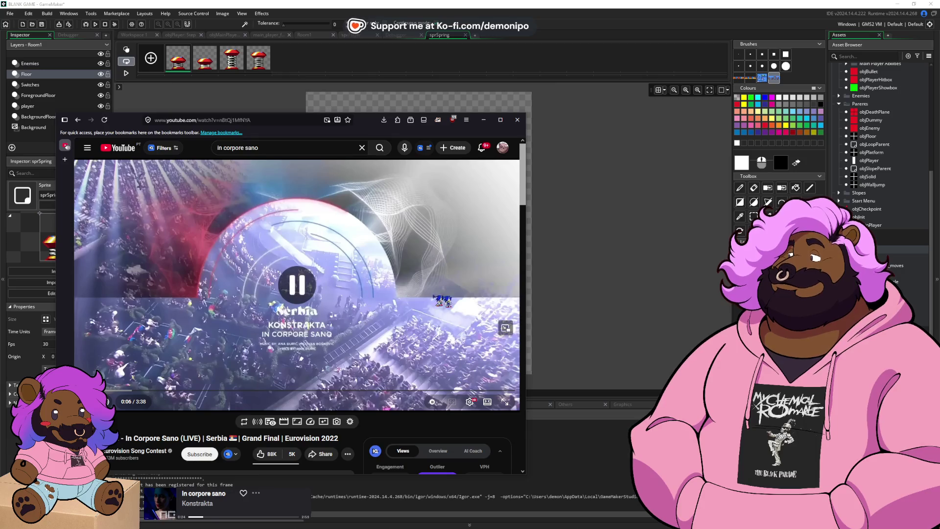
key(ctrl+shift+bracketright)
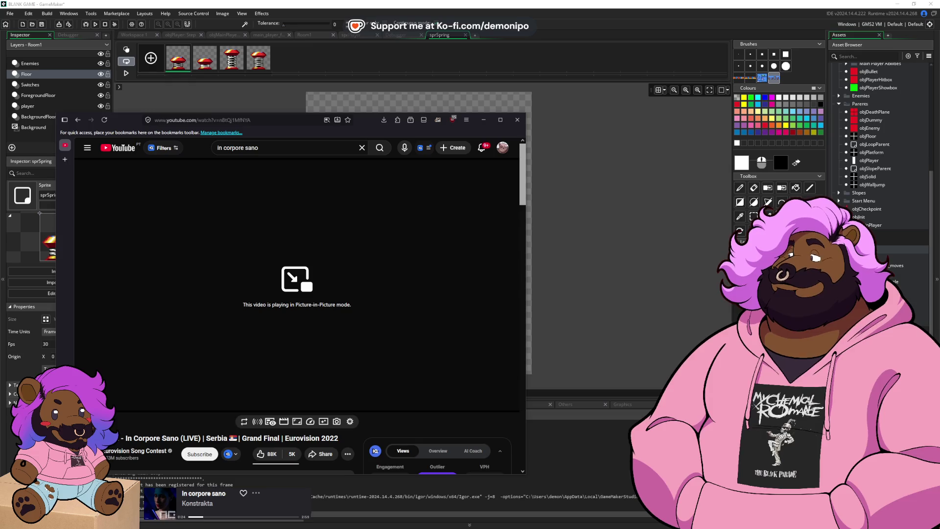
key(alt+Tab)
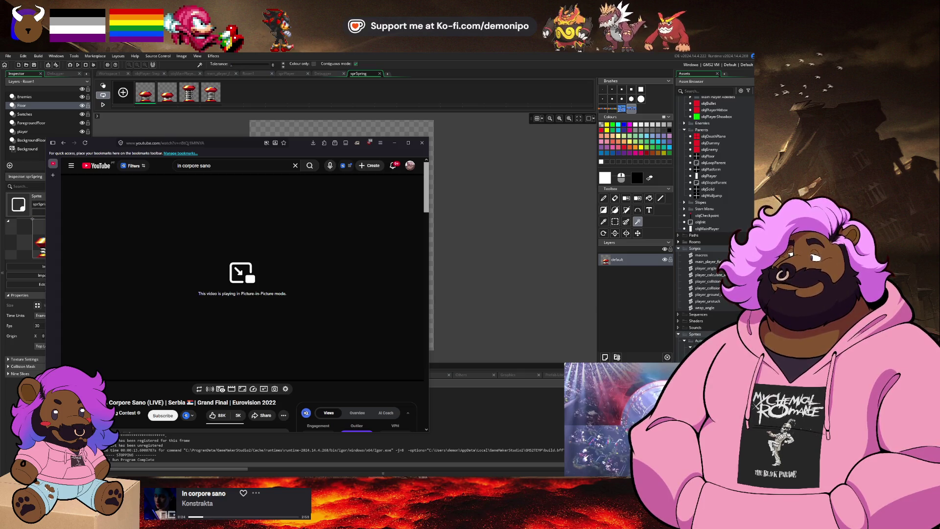
mouse_move(82, 326)
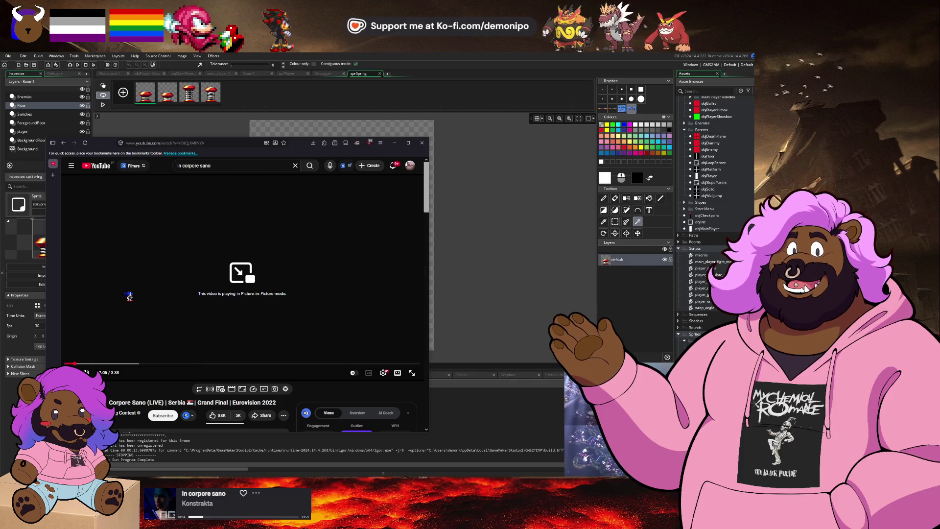
key(alt+Tab)
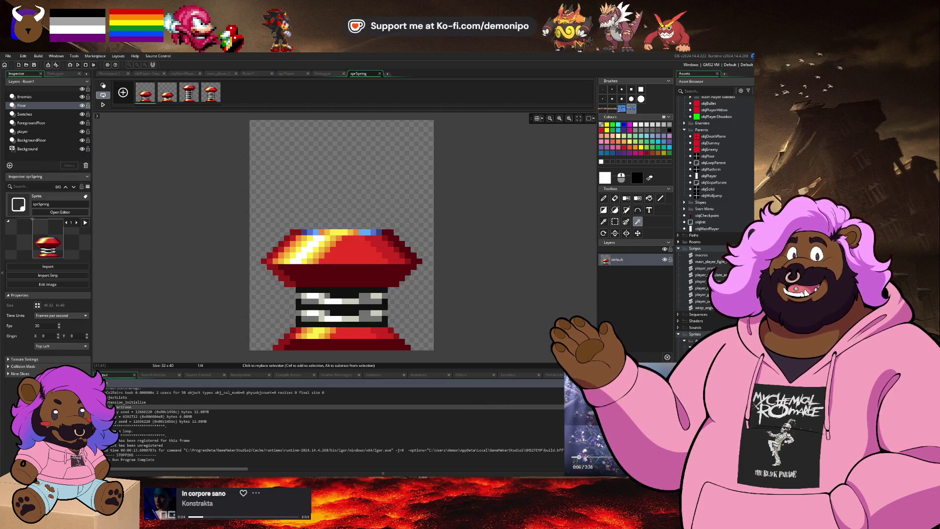
- Park the picture-in-picture video at the top left and resume playback
mouse_move(603, 402)
mouse_down()
mouse_move(275, 388)
mouse_move(139, 399)
mouse_move(101, 422)
mouse_up()
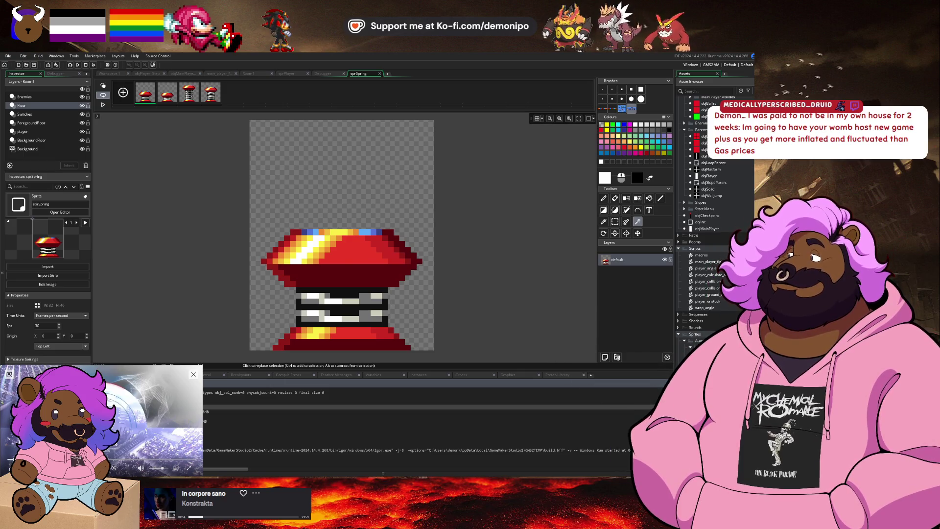
mouse_move(102, 422)
mouse_down()
mouse_move(134, 310)
mouse_move(134, 152)
mouse_move(107, 110)
mouse_move(68, 89)
mouse_up()
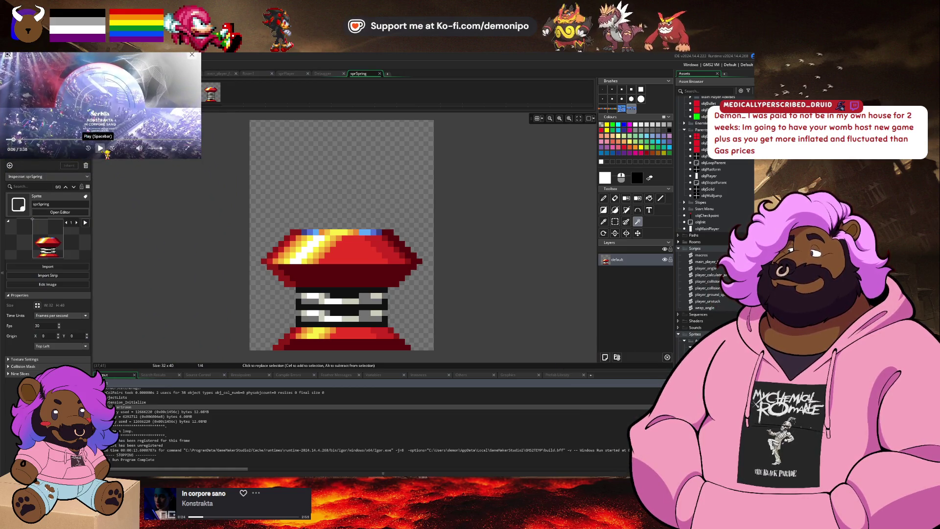
click(100, 148)
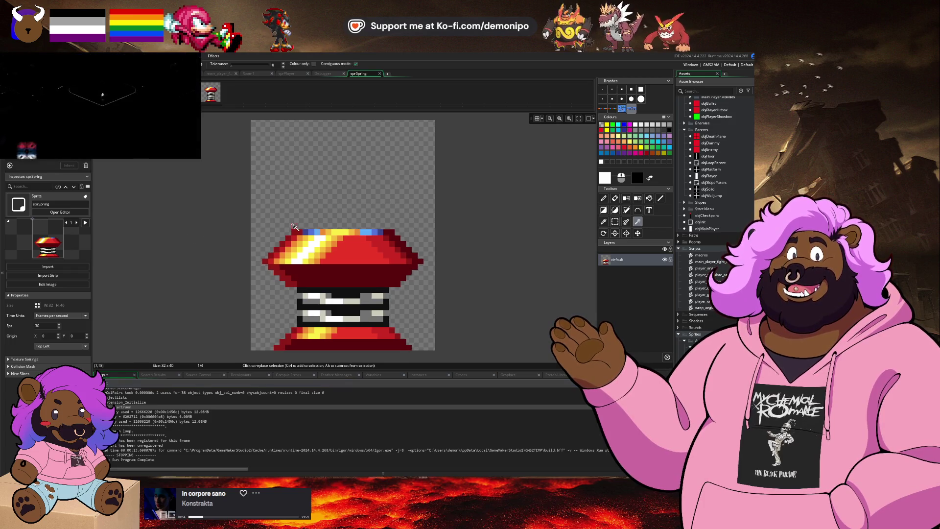
mouse_move(168, 152)
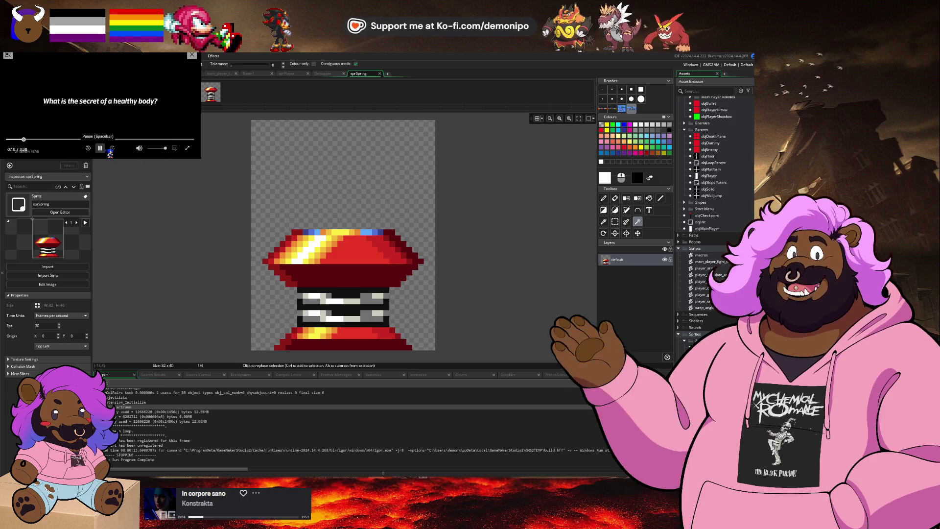
- Preview the spring animation and close the sprSpring image editor
key(alt+Tab)
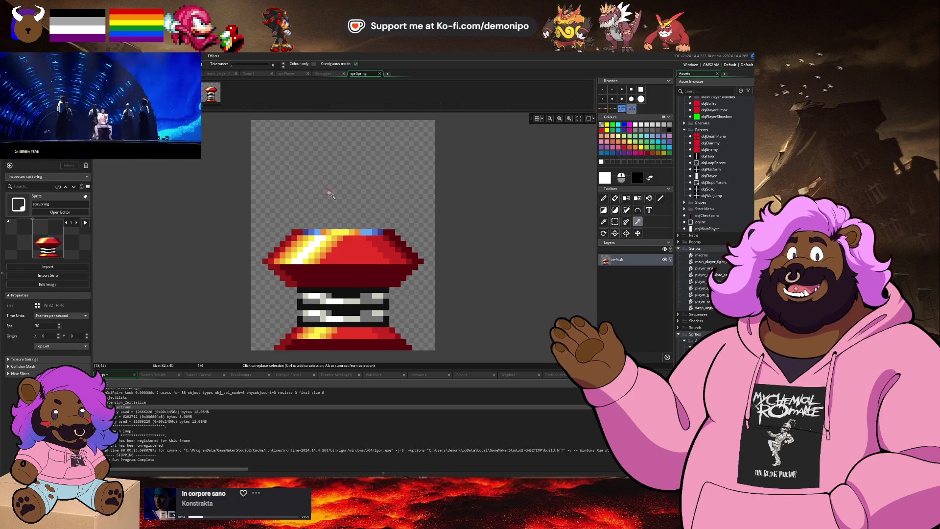
scroll(332, 197, down, 1)
scroll(313, 191, up, 2)
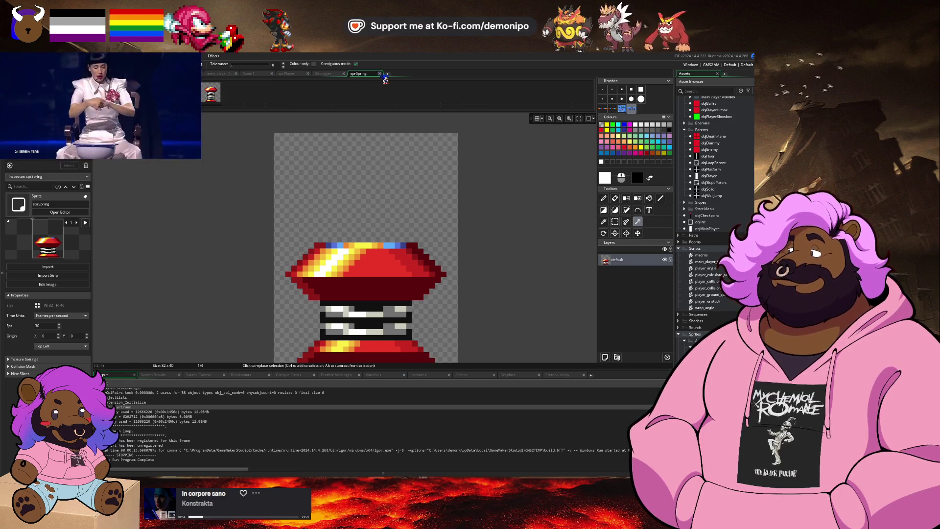
click(85, 223)
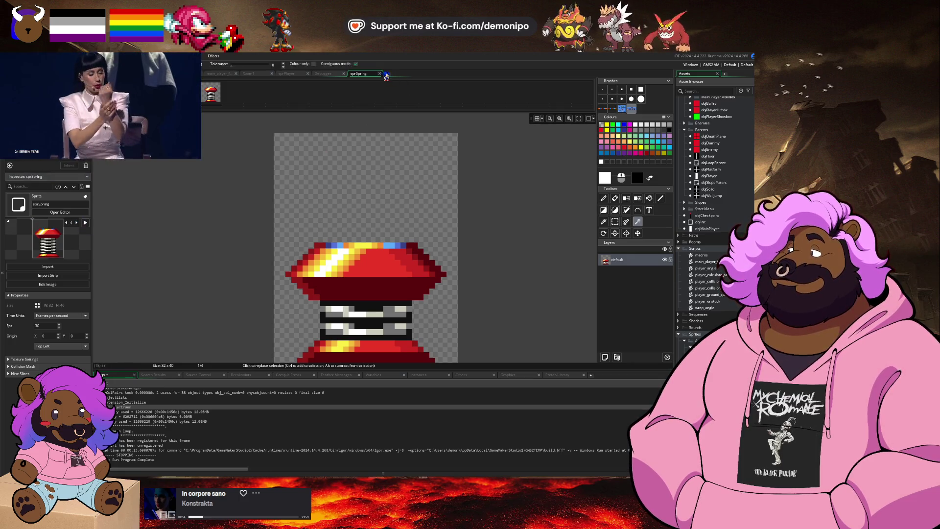
click(380, 74)
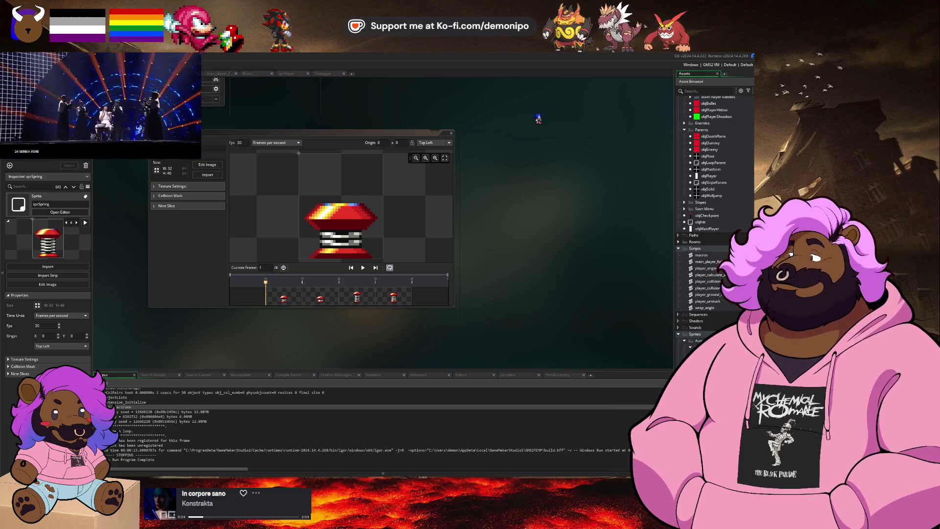
scroll(747, 203, up, 5)
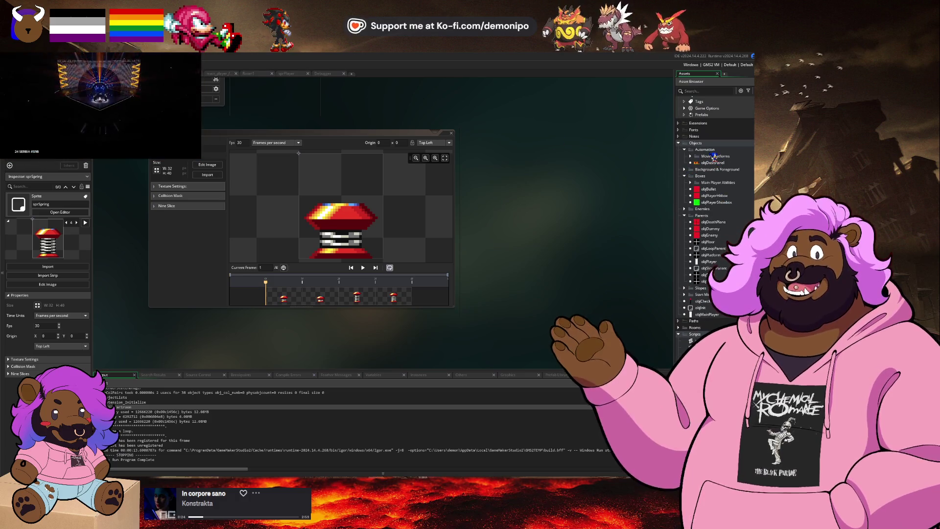
- Create an object named objSpring in the Automation folder using the sprSpring sprite
click(716, 151)
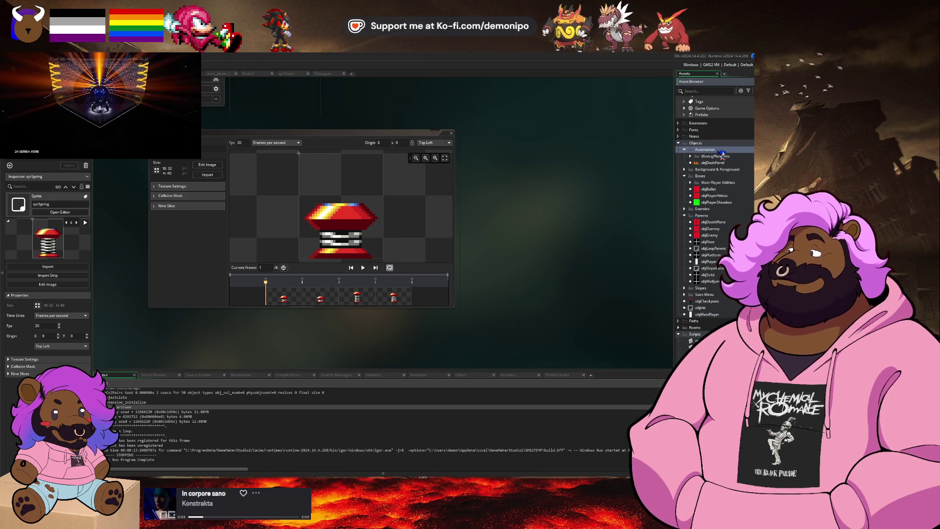
key(alt+o)
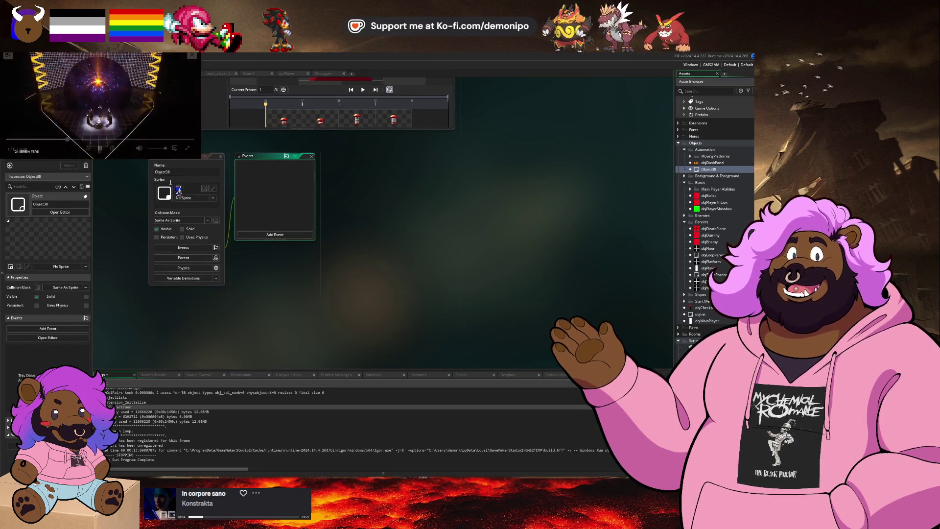
click(179, 174)
text(objSpring)
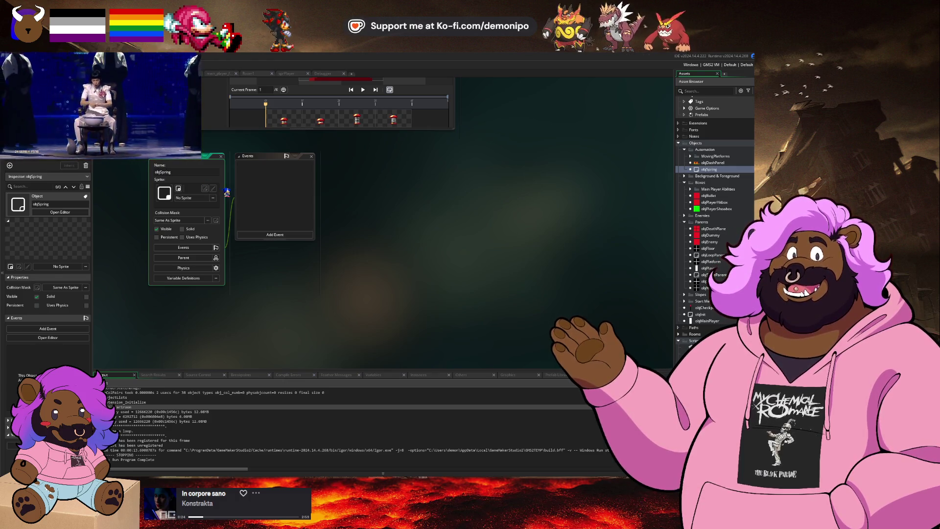
mouse_move(227, 194)
mouse_down()
mouse_move(255, 214)
mouse_move(189, 196)
mouse_up()
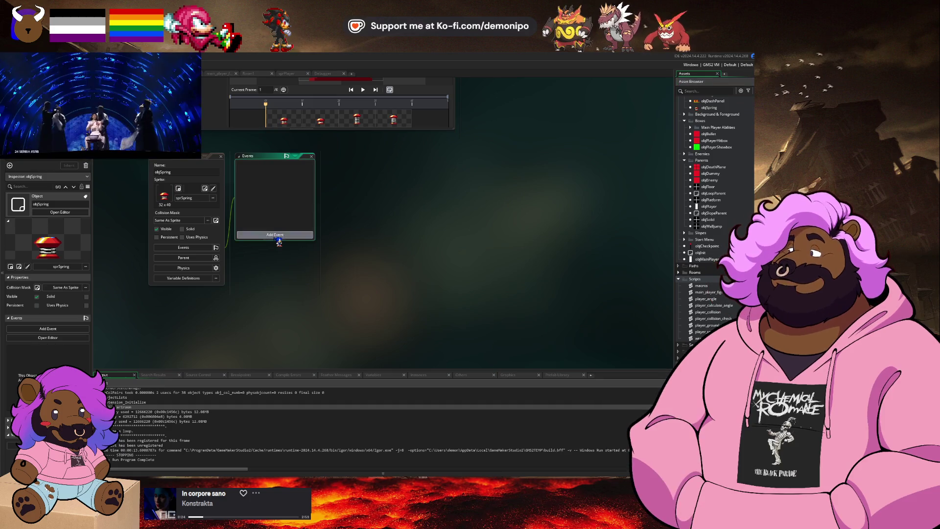
- Add a Draw event to objSpring and start its code with 'if (image_inde'
click(277, 238)
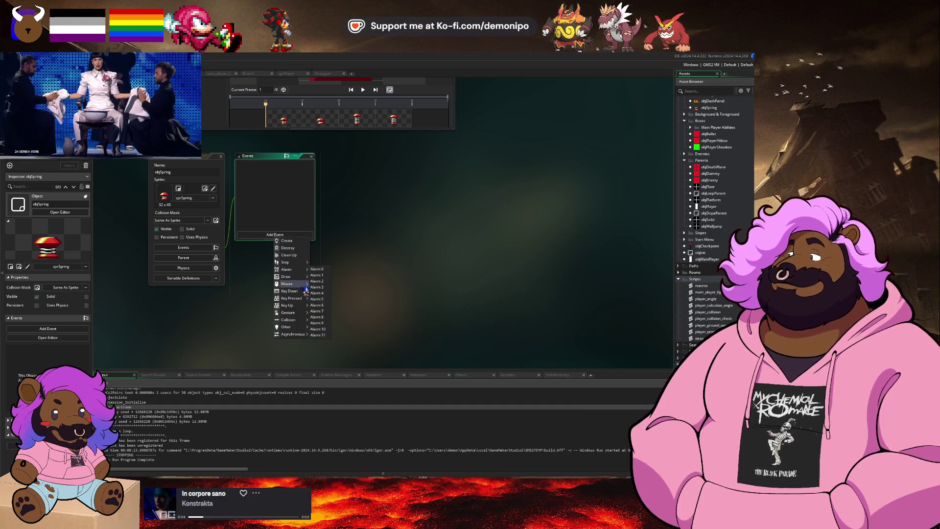
mouse_move(304, 277)
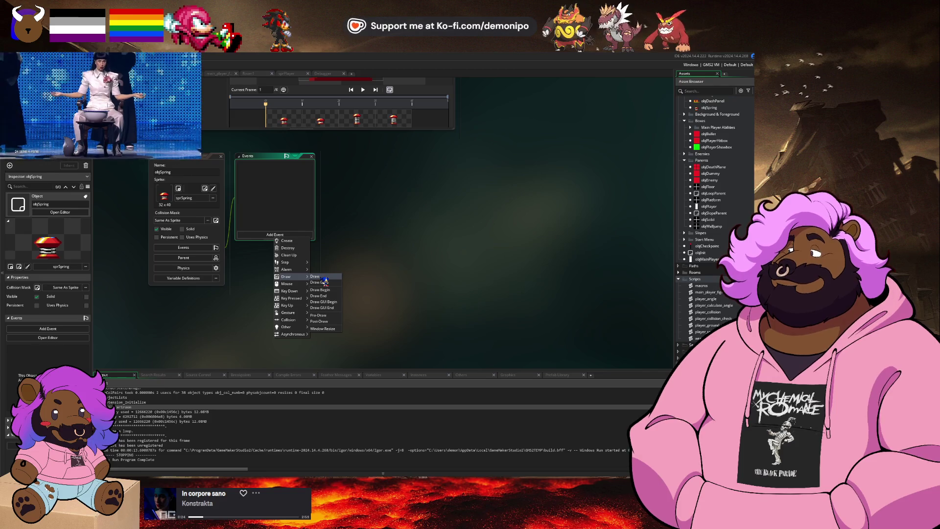
click(319, 277)
text(if (image)
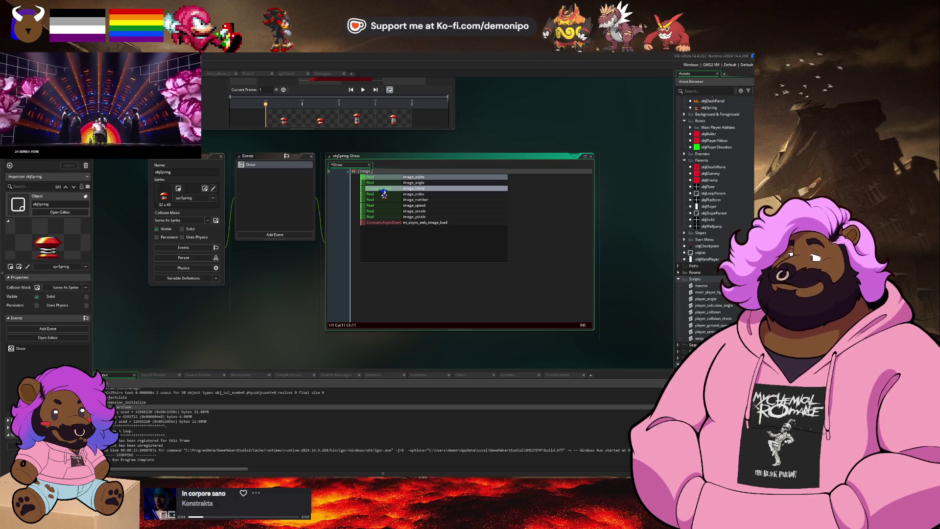
text(_index)
key(alt+Tab)
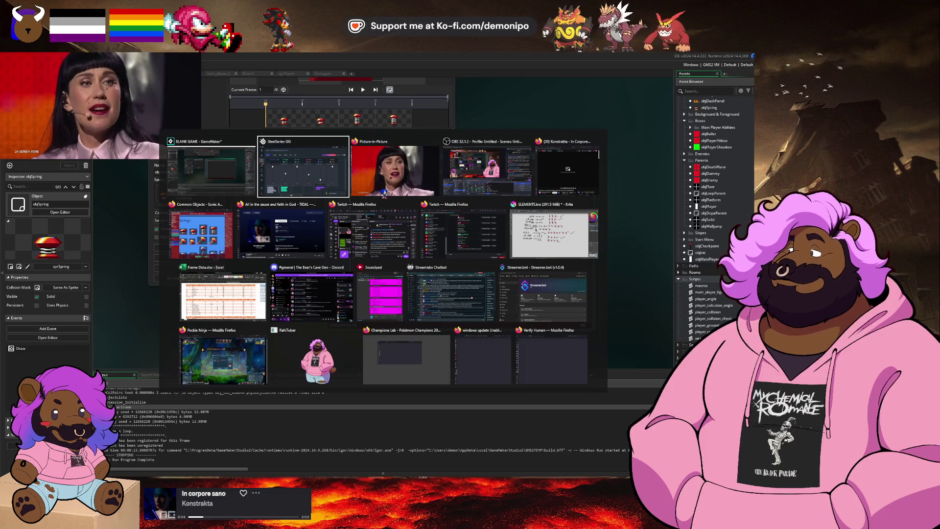
- Search 'gamemaker image index' and read the manual's image_index example code
click(210, 237)
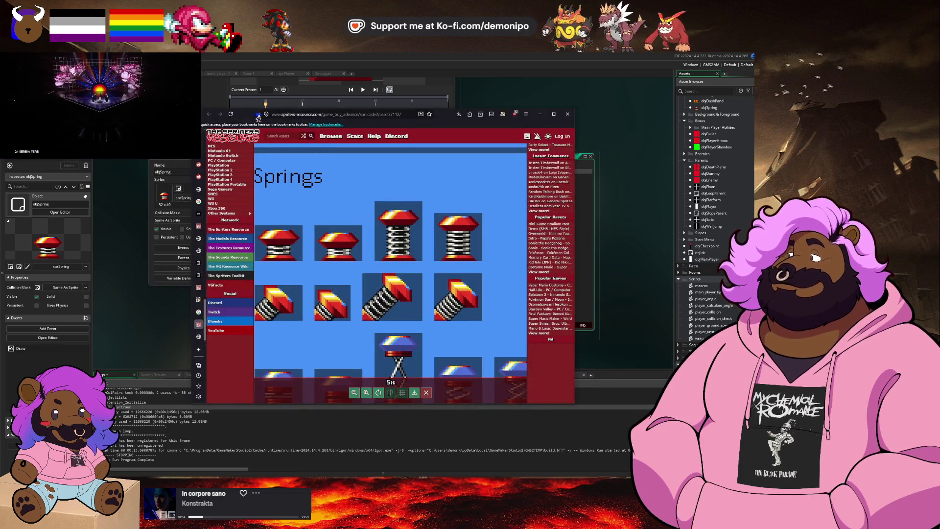
key(ctrl+t)
text(gamem)
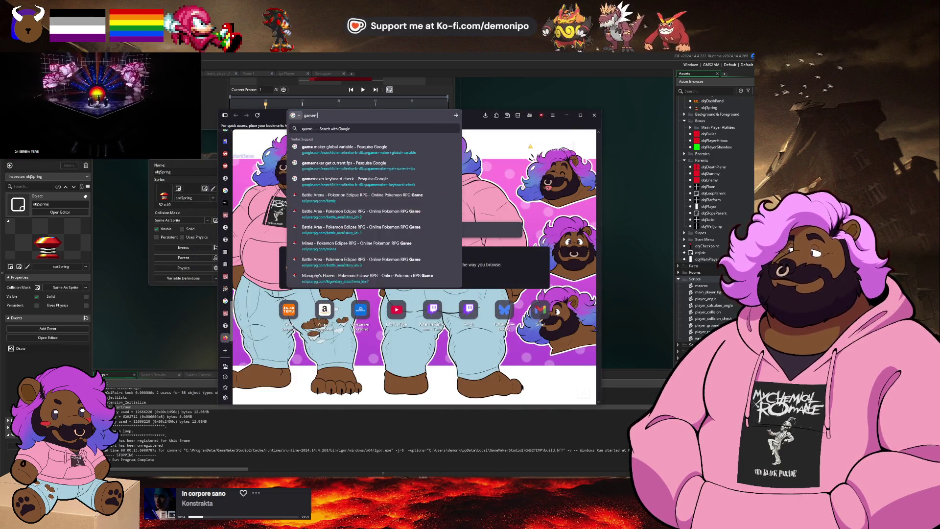
text(aker image index)
key(Return)
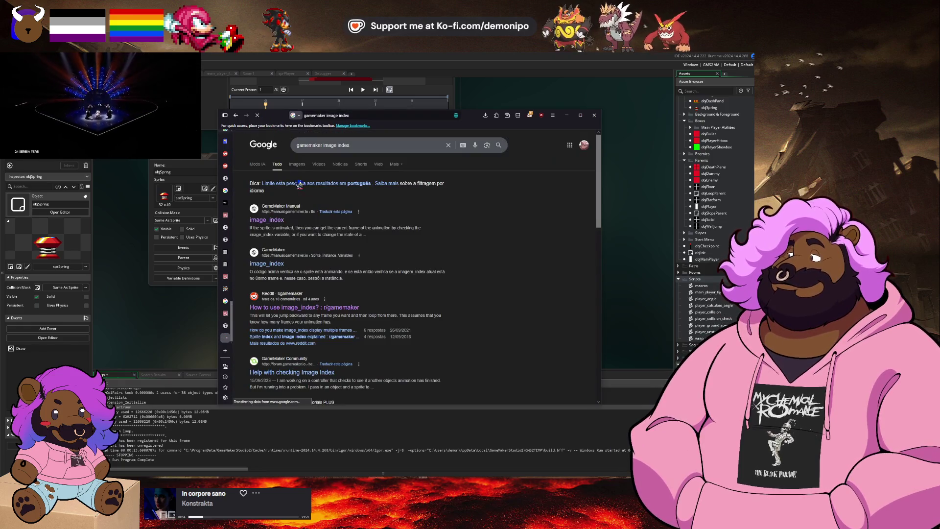
click(273, 220)
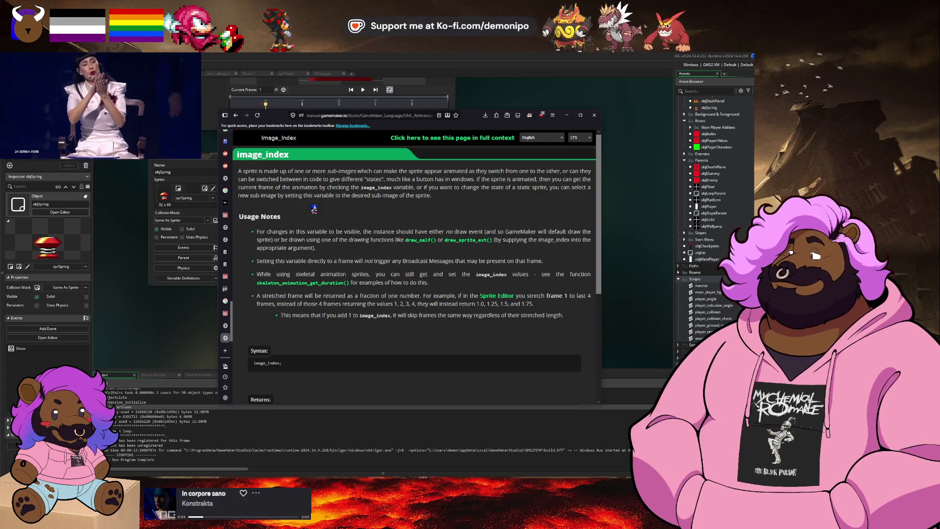
scroll(337, 207, down, 3)
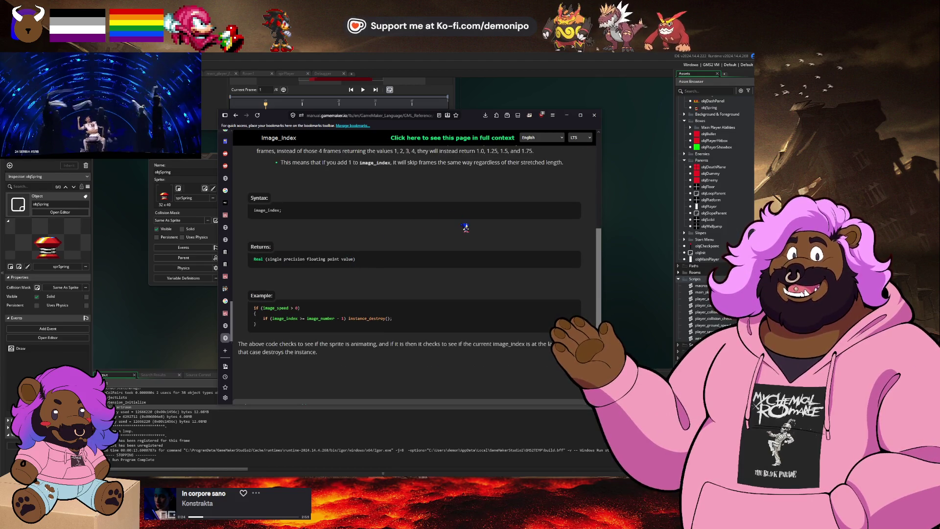
click(567, 115)
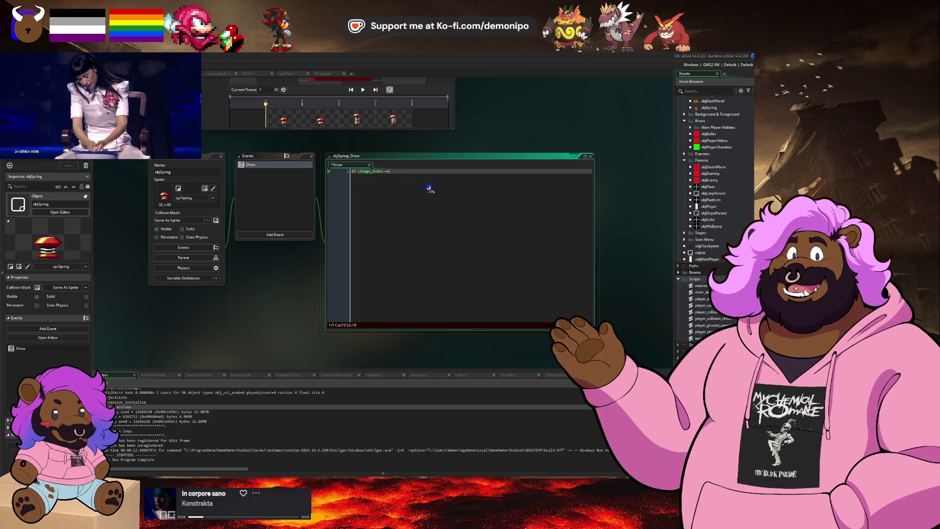
- Write the Draw lines: image_speed = 0 when image_index >= 0, and 1 when >= 1
text( 0) {)
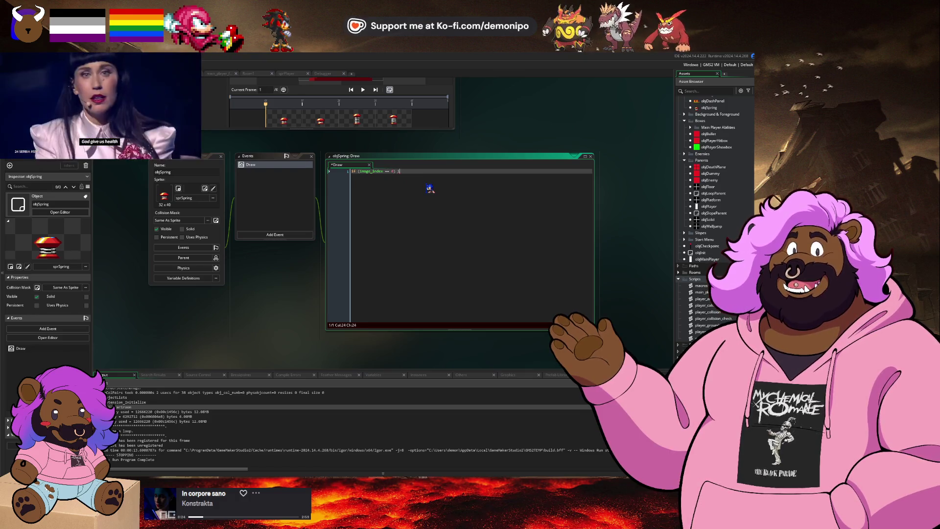
text(image_speed)
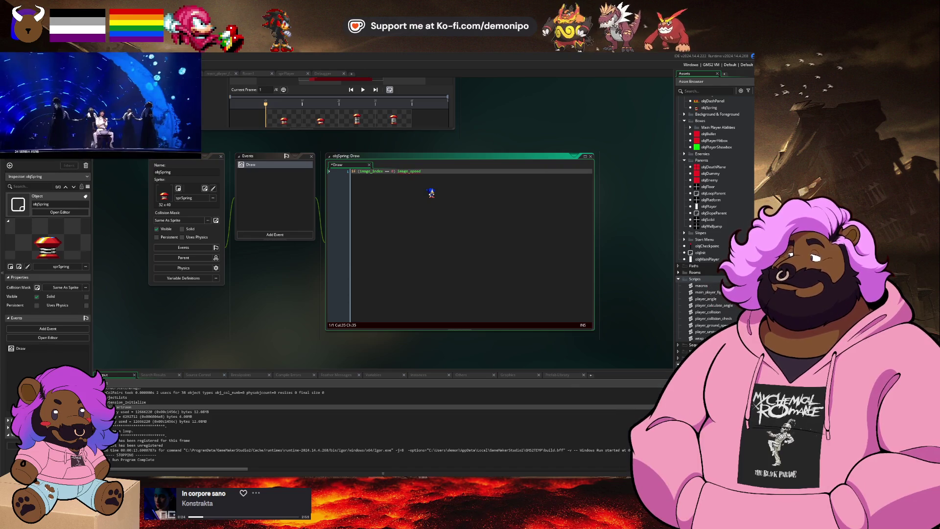
text( = 0;)
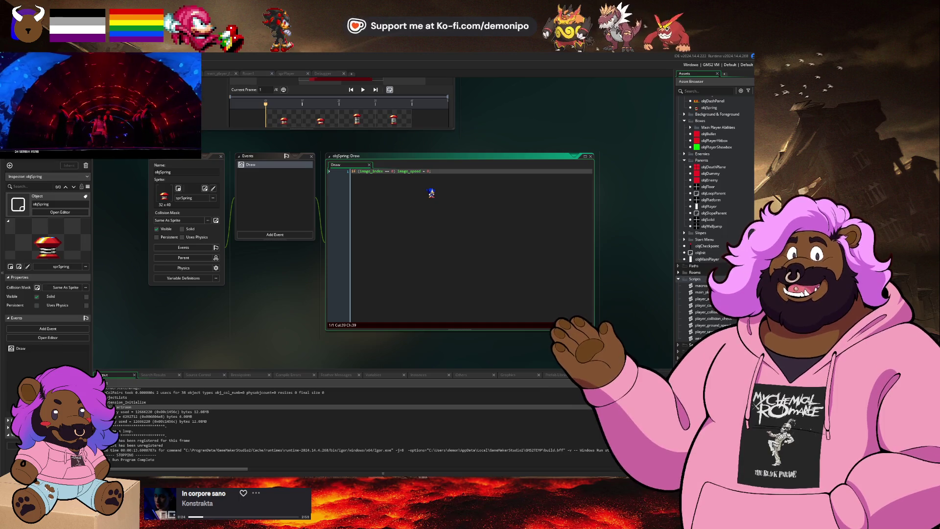
key(Return)
text((image)
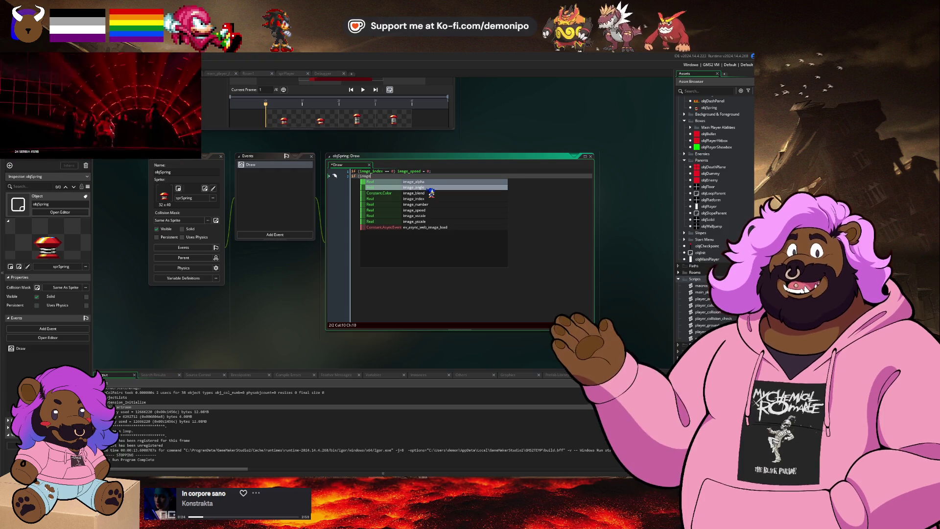
key(Escape)
key(ctrl+space)
key(Escape)
text(_index == 1) im)
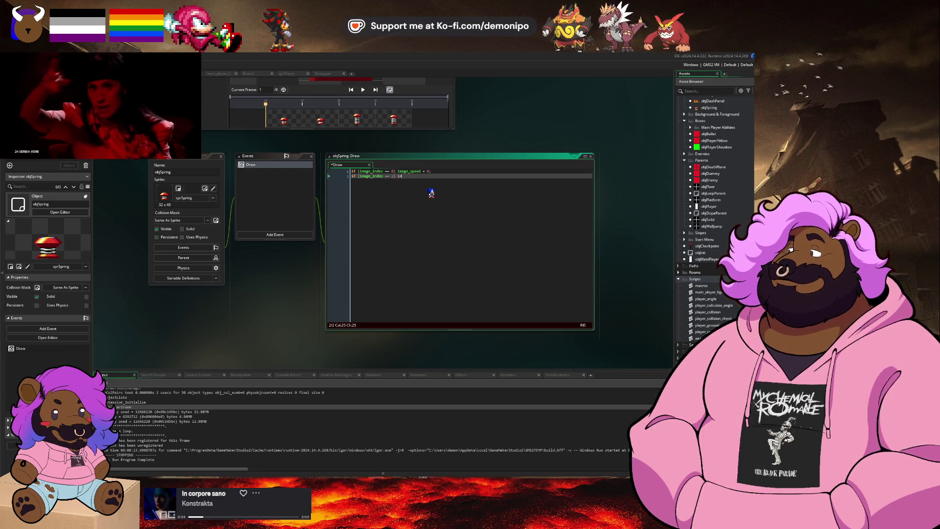
key(Left)
key(Left)
key(Left)
key(Delete)
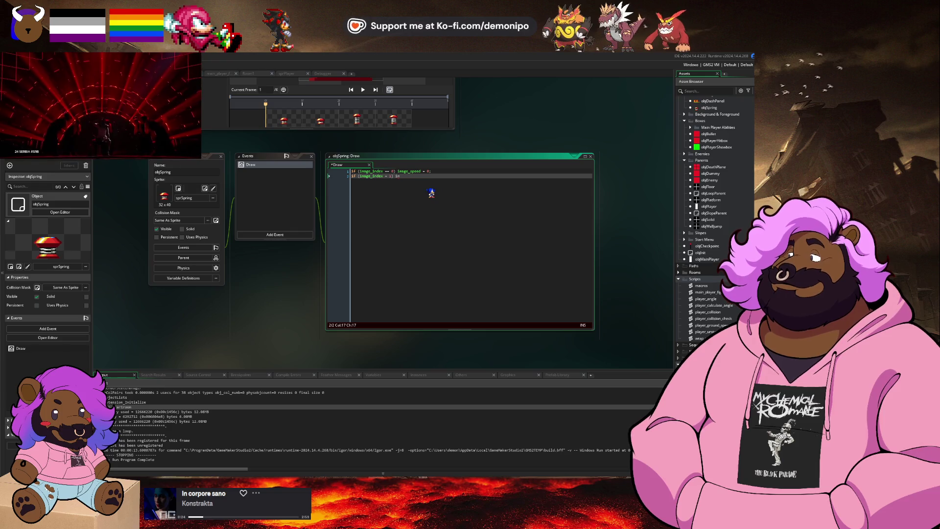
text(age_speed = 1)
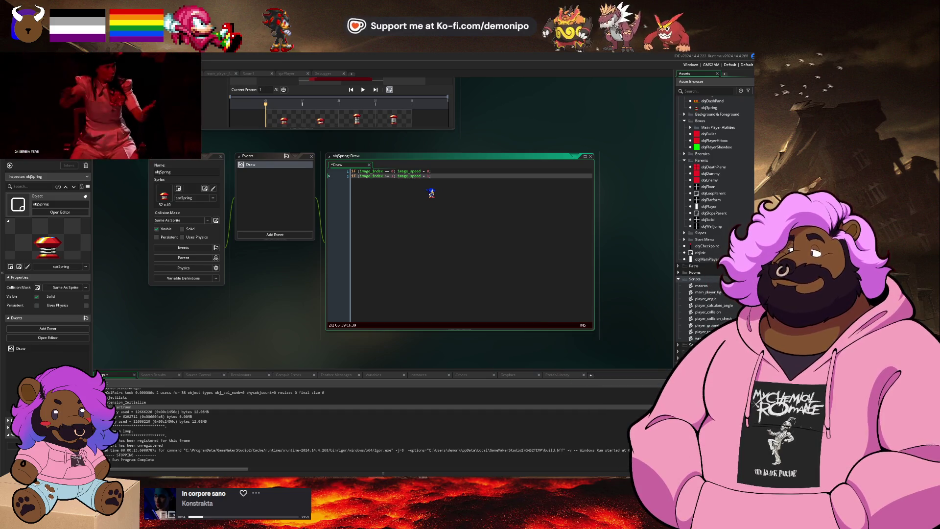
text(;)
key(Return)
- Remove the unfinished third if-line from the Draw code
text(if (image)
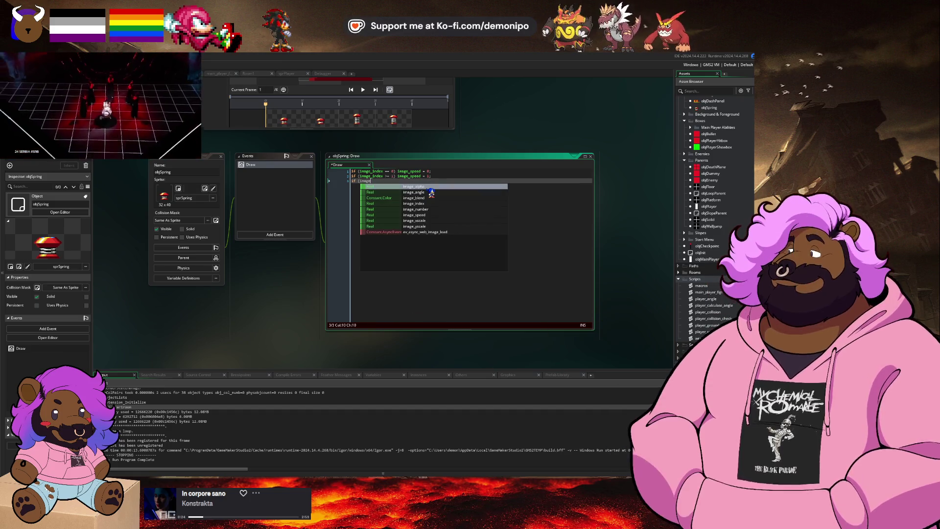
text(_index)
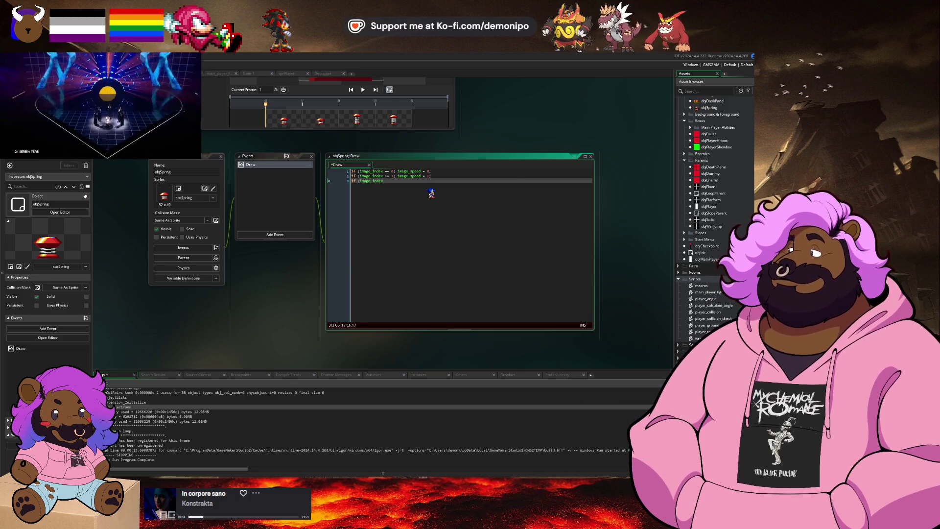
key(BackSpace)
key(BackSpace)
key(BackSpace)
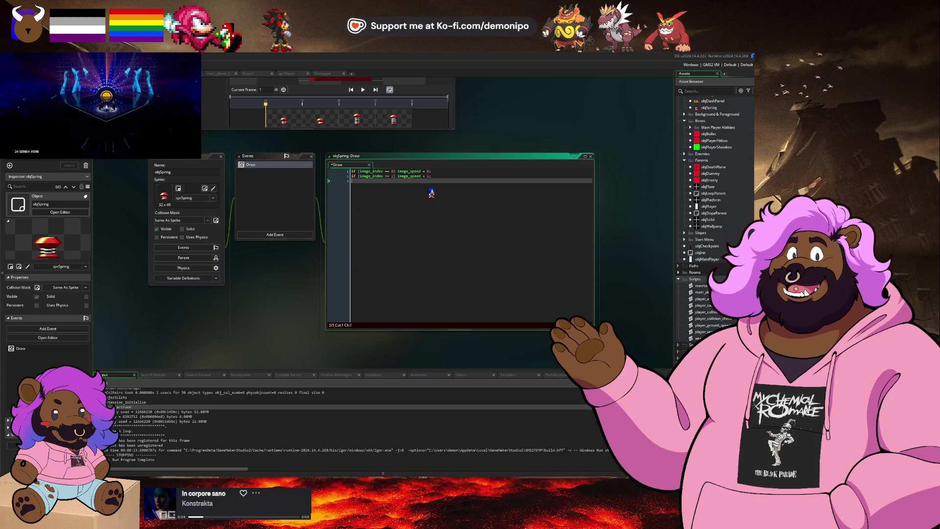
key(BackSpace)
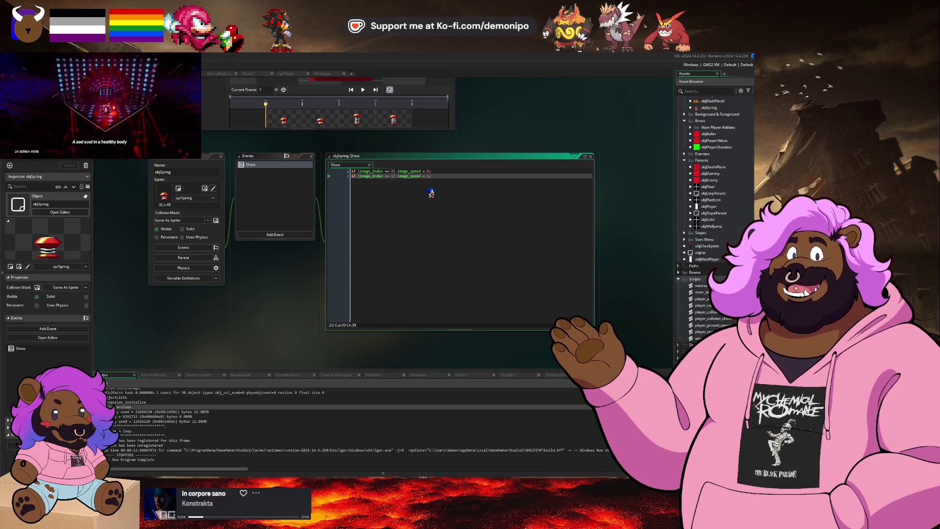
click(361, 215)
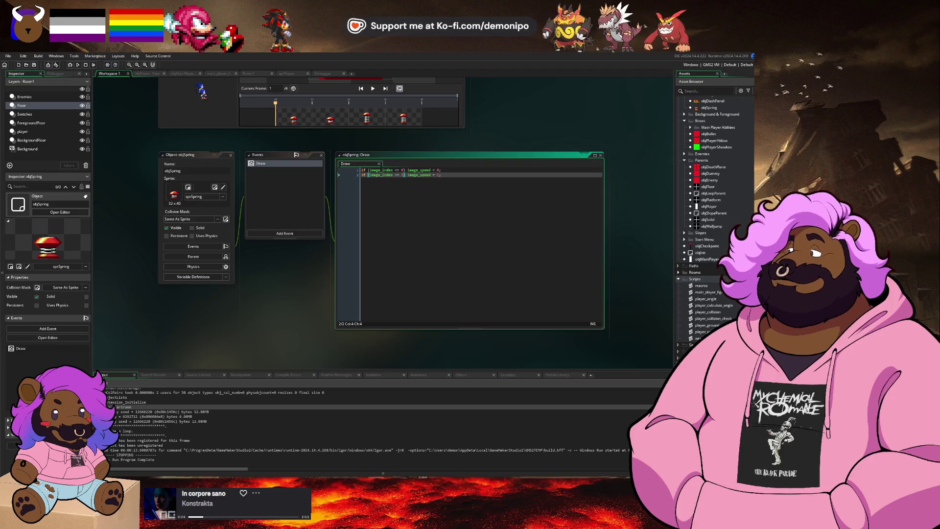
key(alt+Tab)
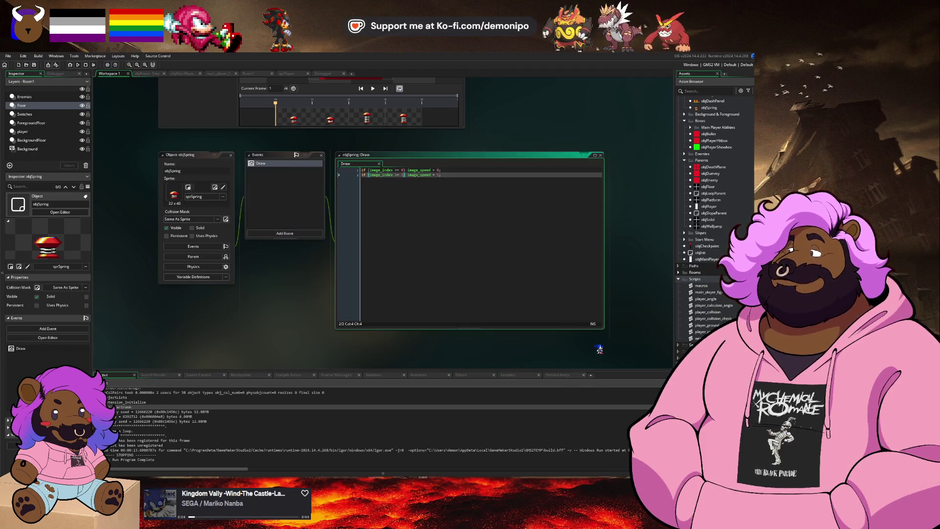
key(alt+Tab)
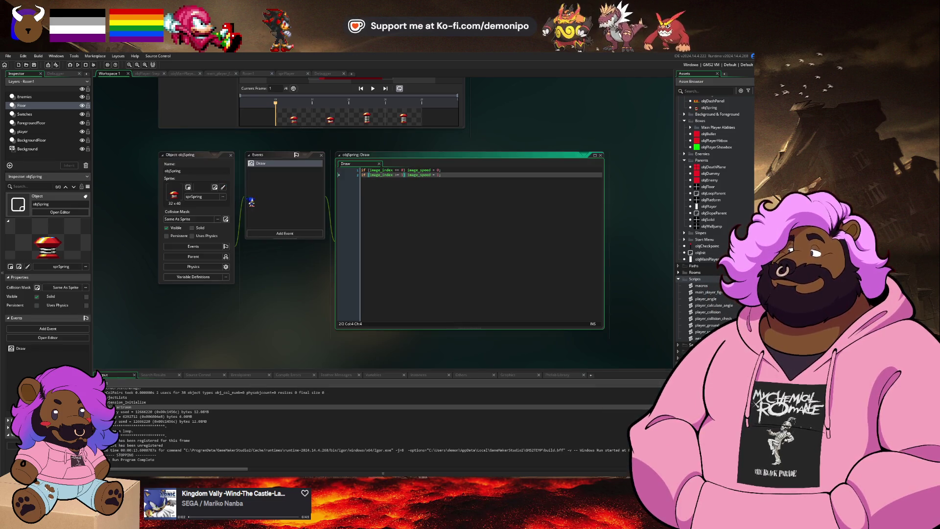
key(alt+Tab)
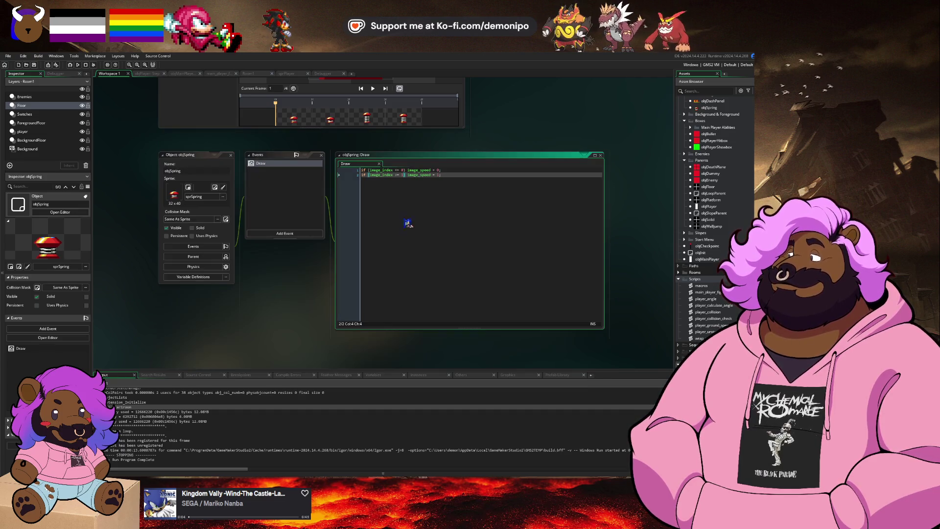
click(460, 175)
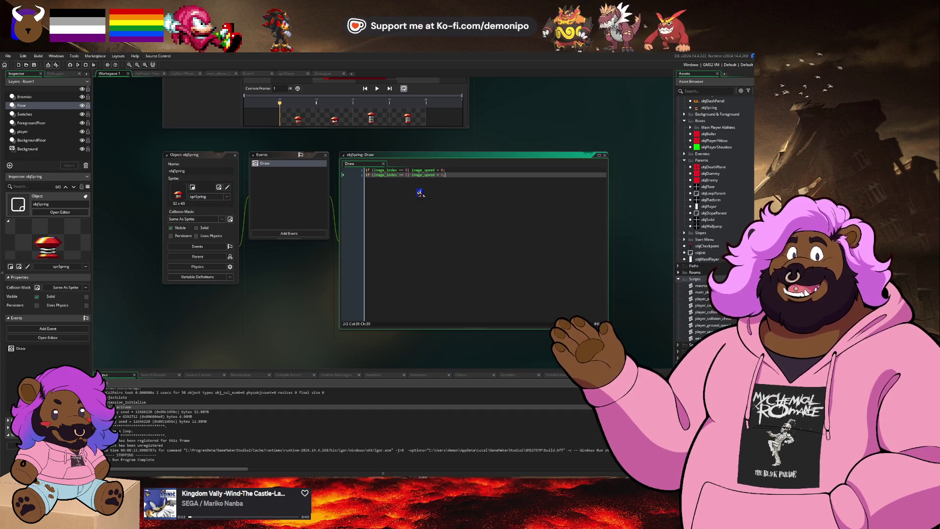
- Set sprSpring's collision mask type to Precise Per Frame
scroll(710, 206, down, 3)
click(192, 187)
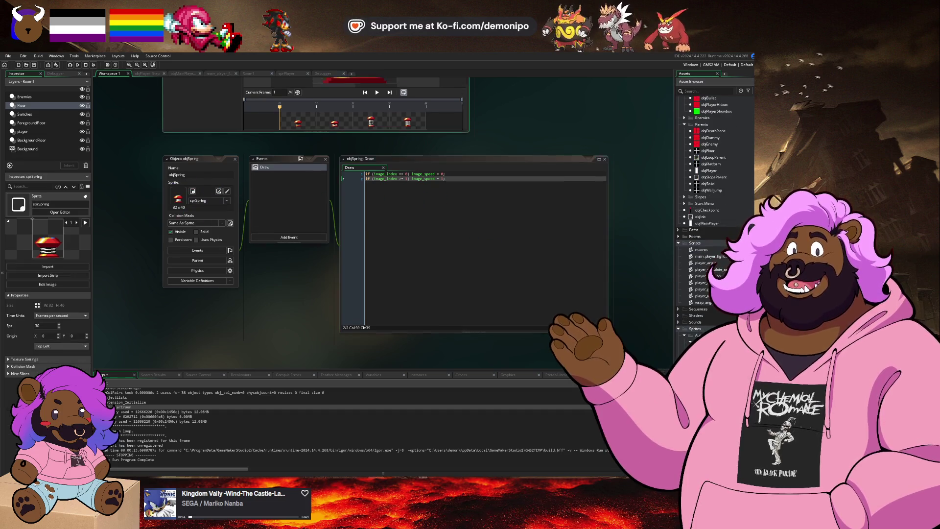
click(198, 196)
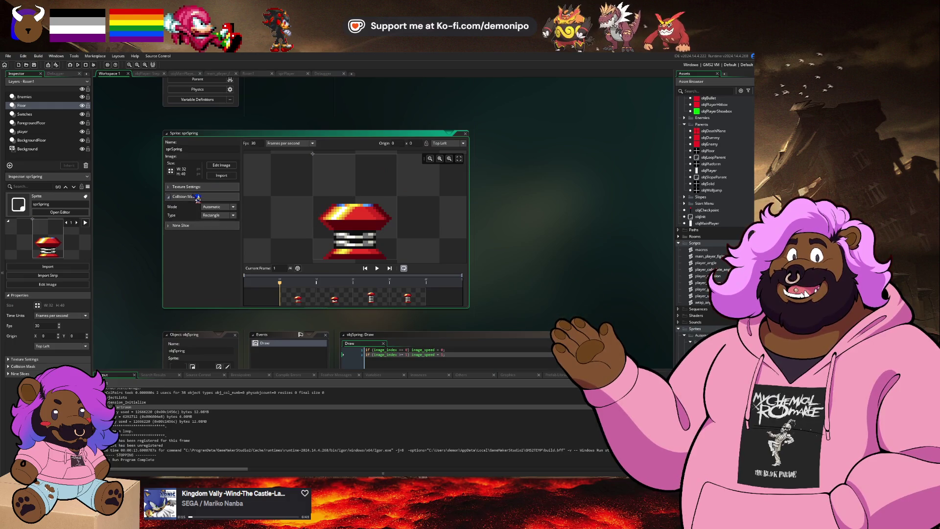
click(226, 215)
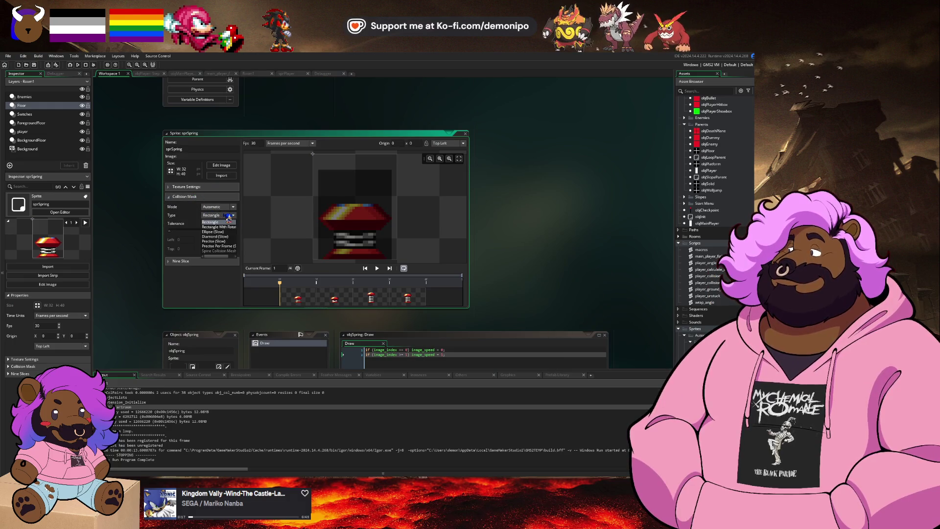
click(226, 247)
click(225, 216)
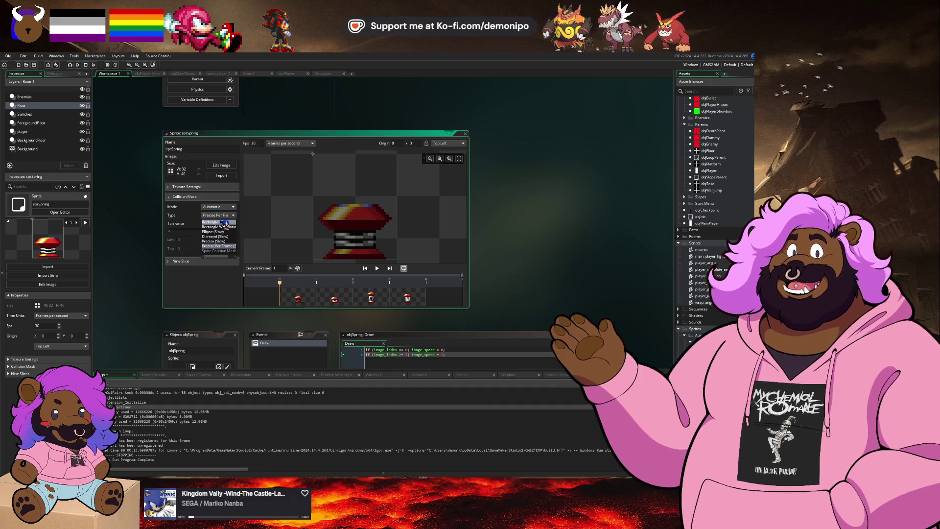
click(235, 246)
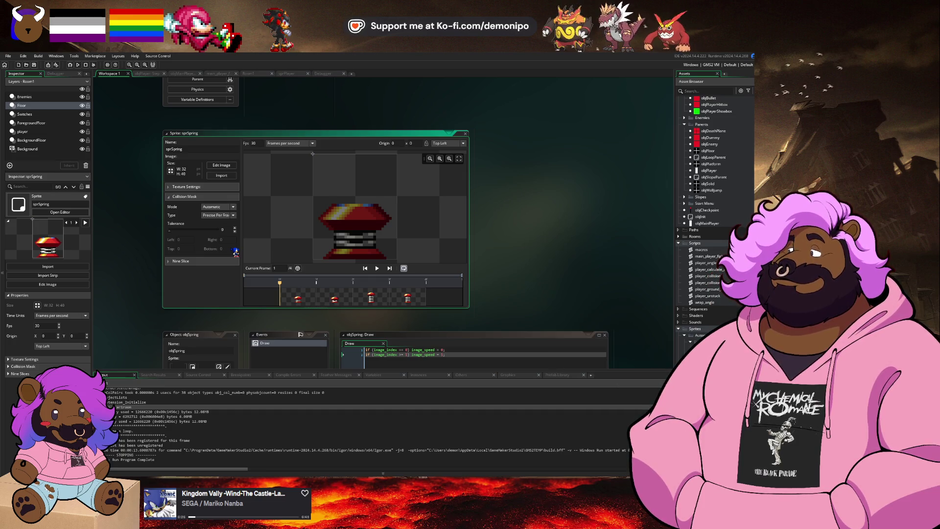
- Step through the spring's four frames, then bring up objPlayer's Step code
click(335, 298)
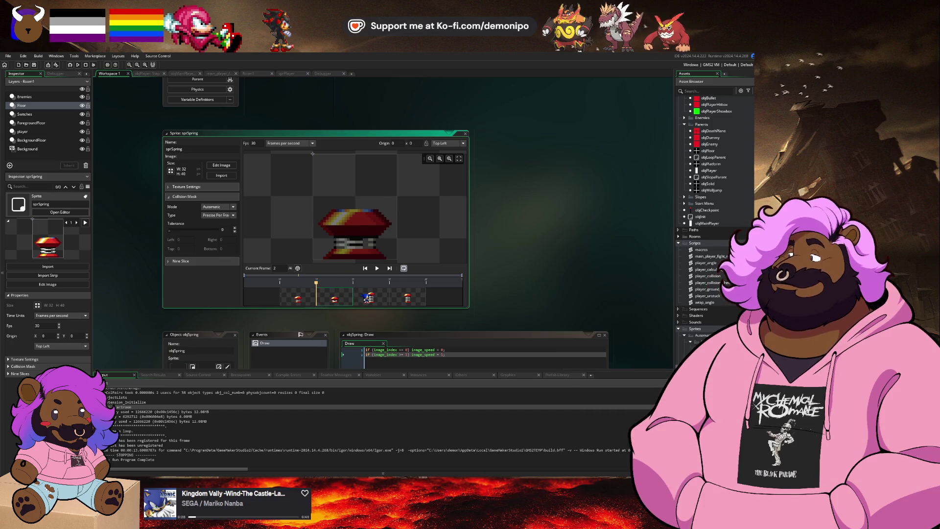
click(371, 299)
click(417, 298)
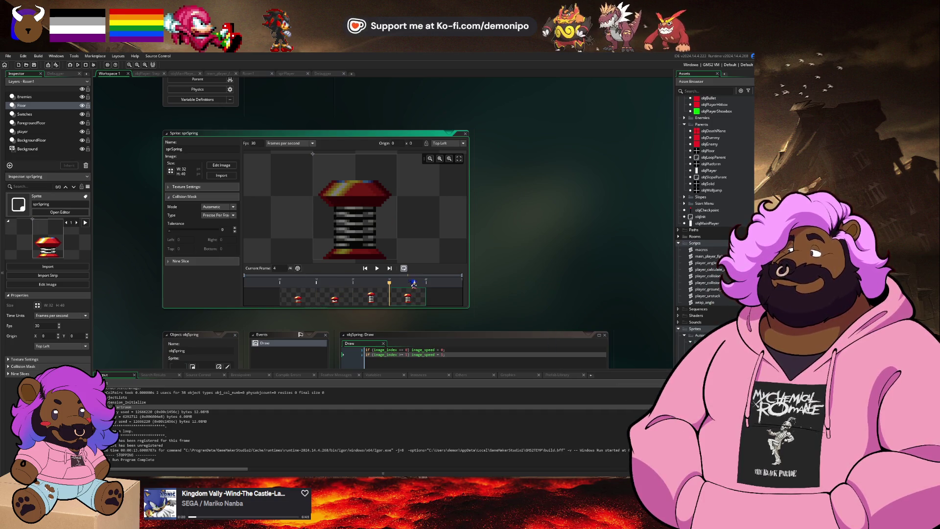
click(148, 74)
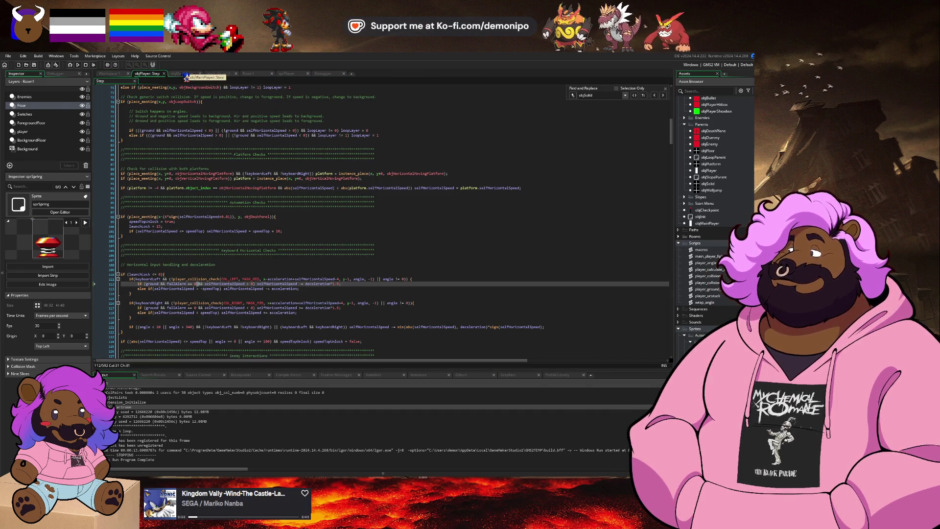
- Copy the dash-panel collision block at lines 98–102 and paste a second copy below
click(186, 74)
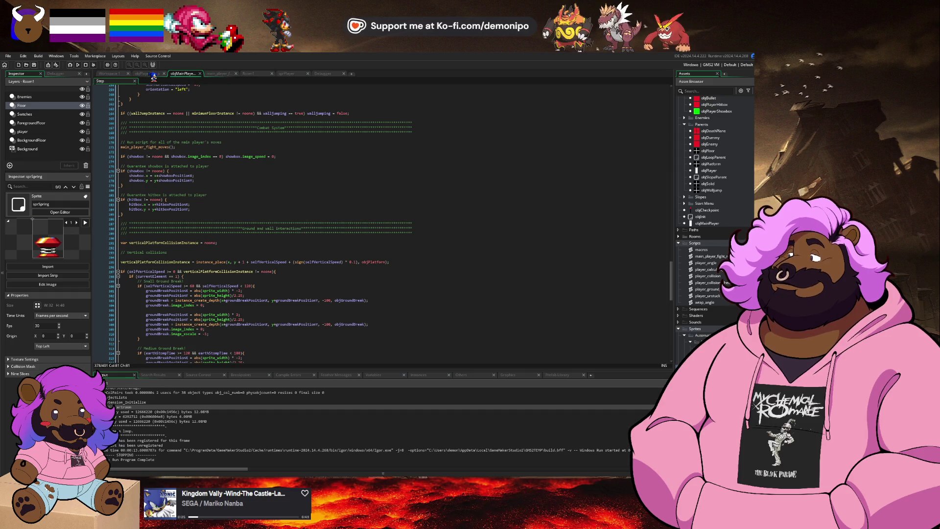
click(152, 74)
scroll(224, 225, up, 3)
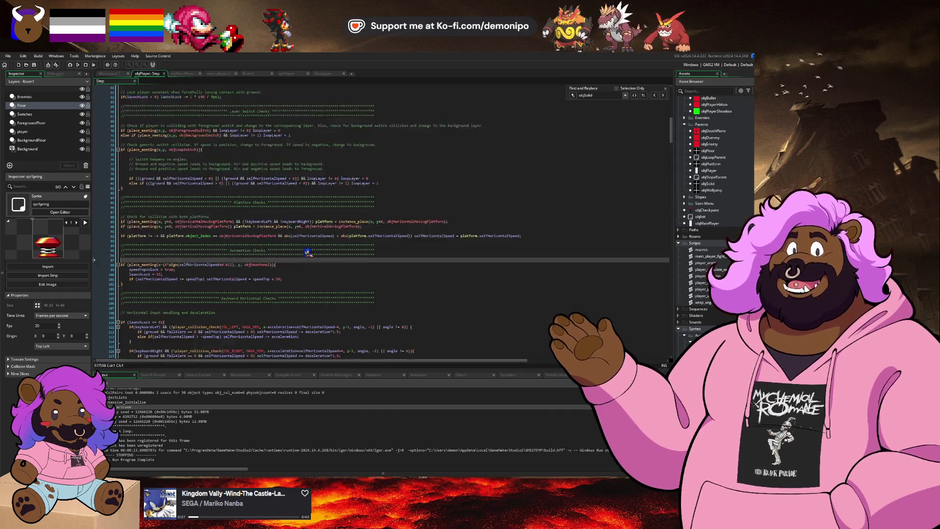
click(282, 271)
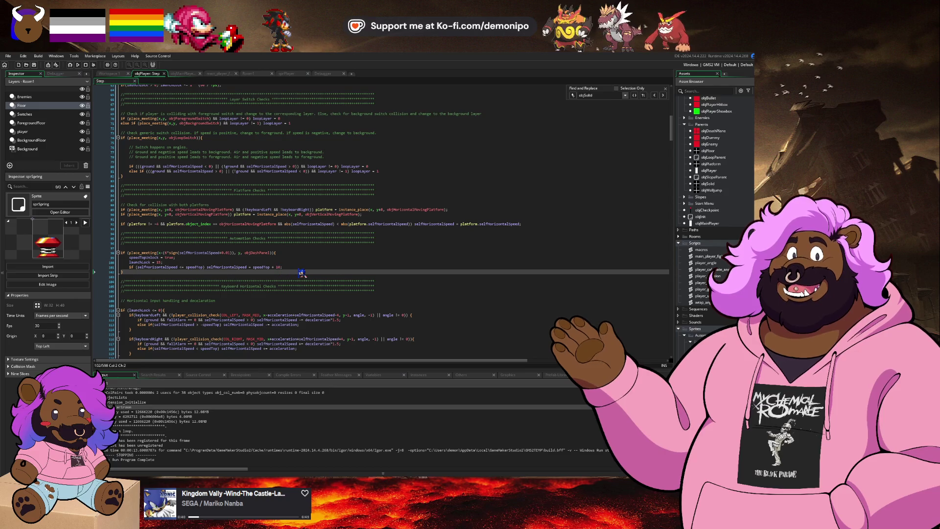
key(alt+Tab)
key(alt+Tab)
key(alt+Tab)
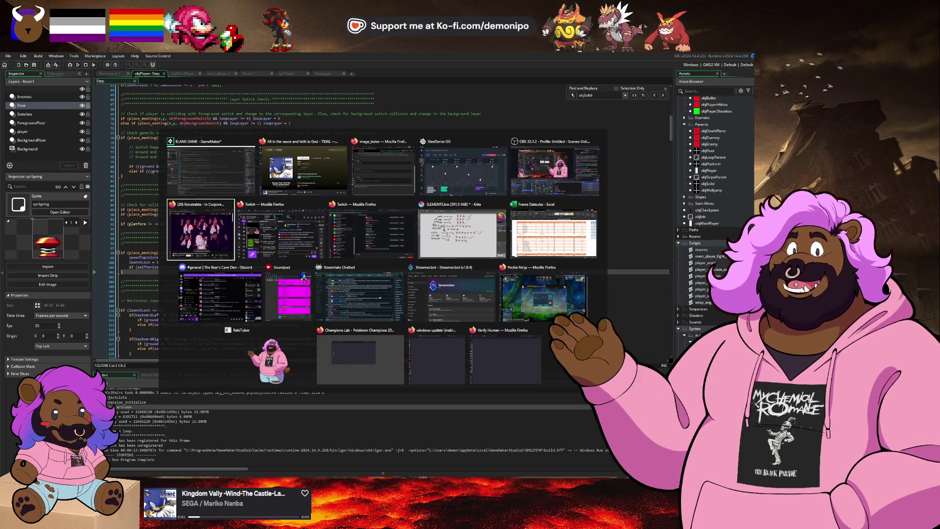
key(Escape)
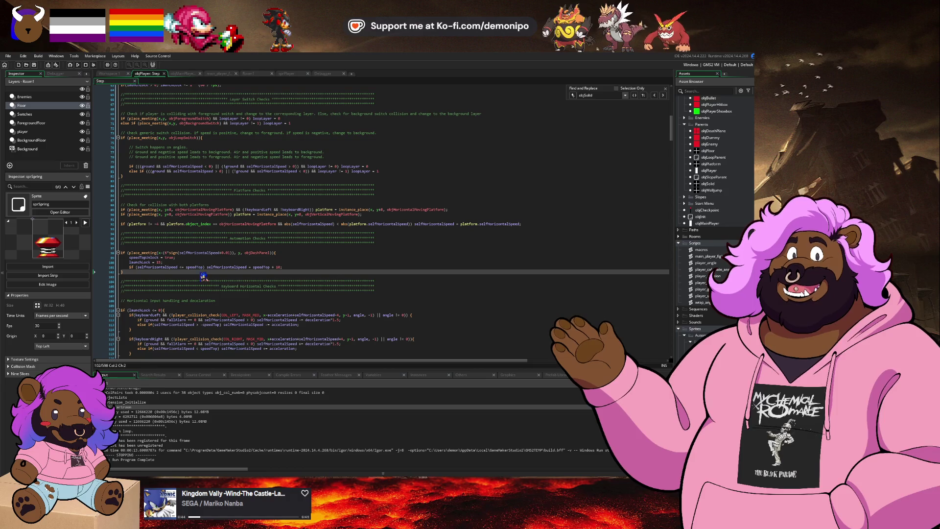
key(Up)
key(Up)
key(Up)
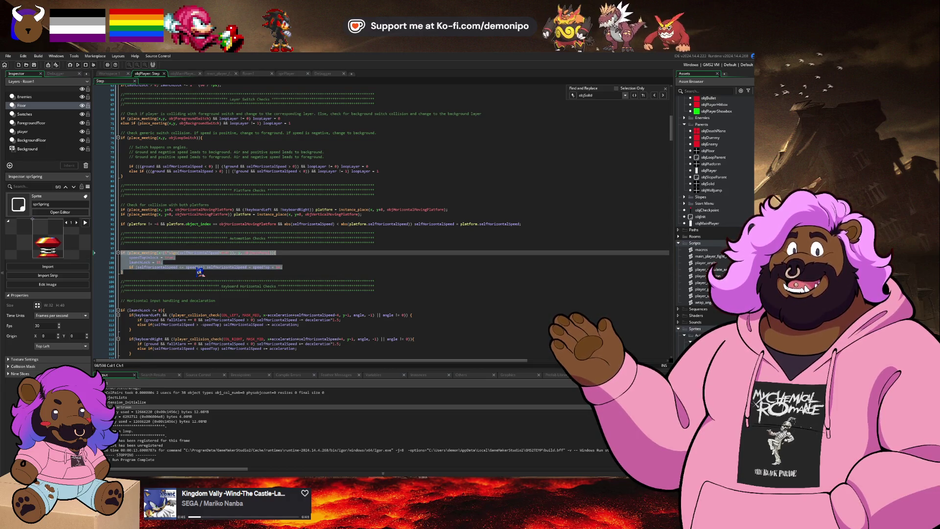
key(Down)
key(Down)
key(Down)
key(Down)
key(ctrl+v)
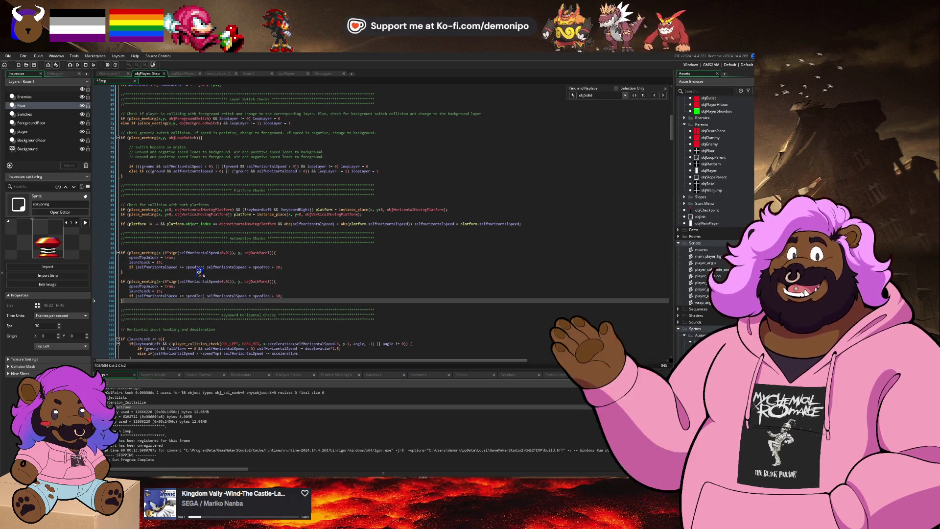
key(Up)
key(Up)
key(Up)
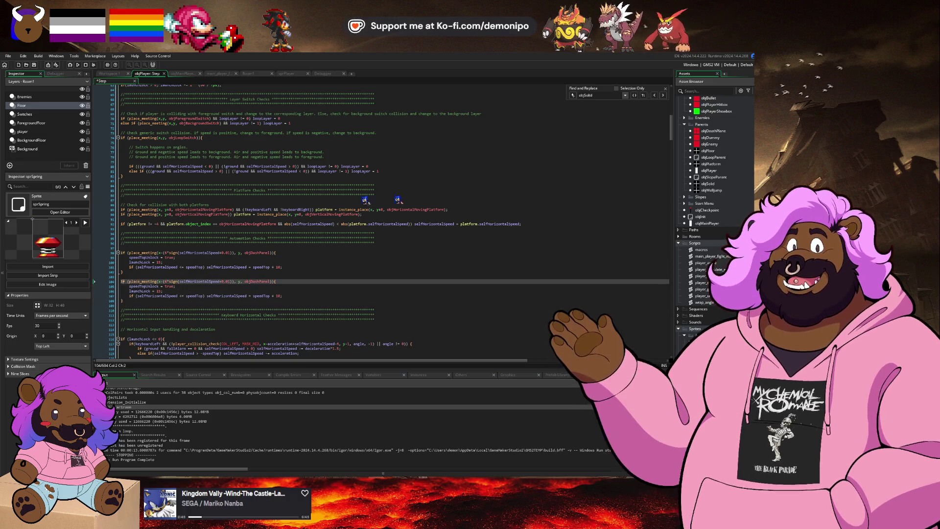
scroll(727, 174, up, 3)
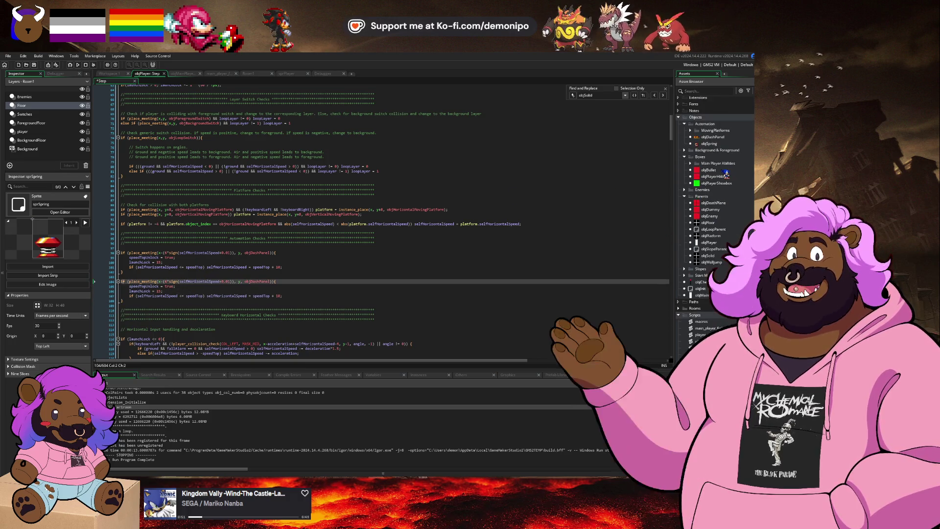
double_click(709, 144)
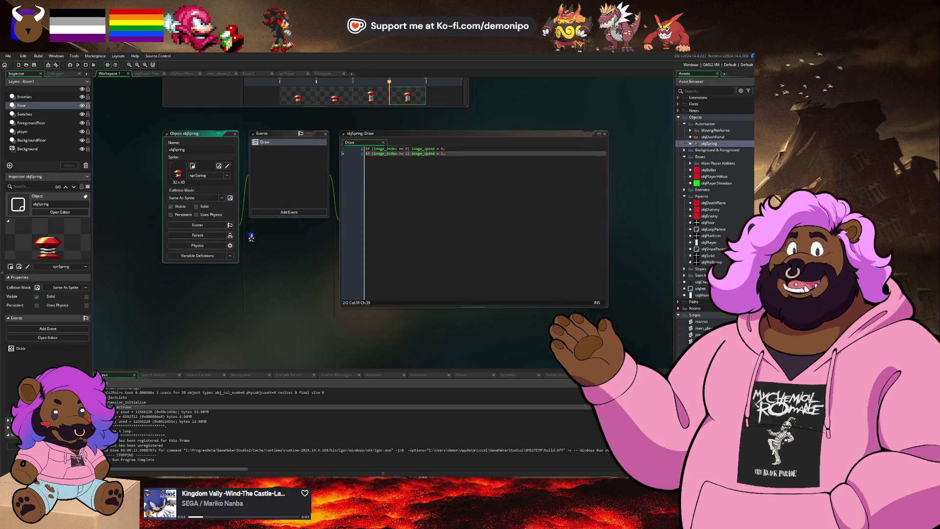
- Add a Create event to objSpring containing horizontalSpeed = 0;
click(272, 213)
click(287, 217)
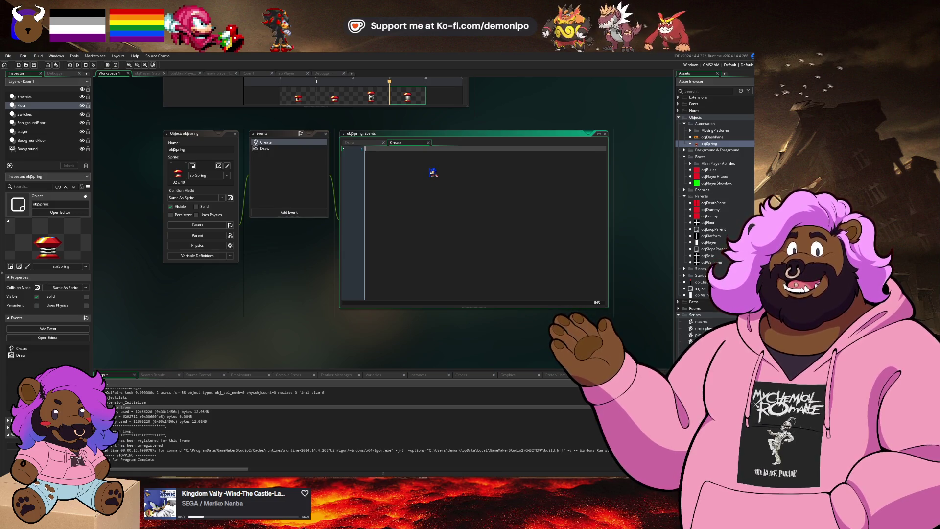
text(sel)
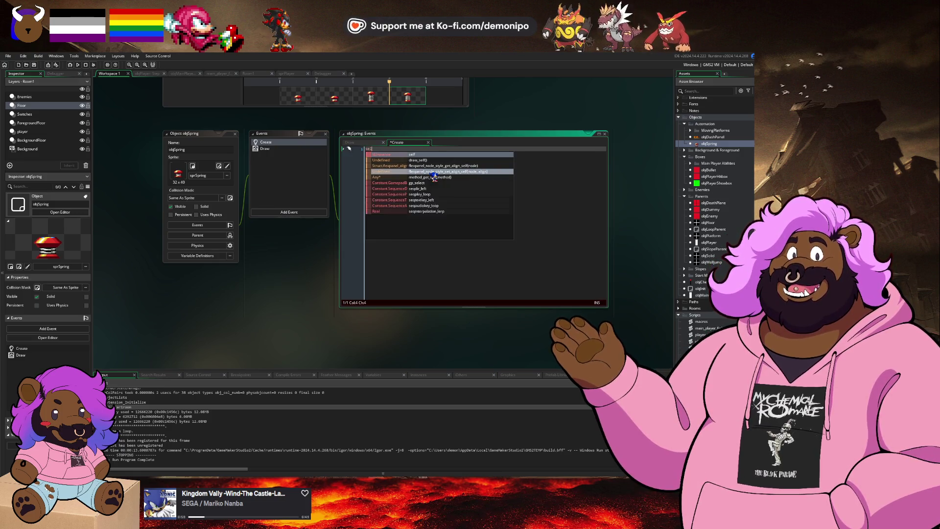
key(BackSpace)
key(BackSpace)
key(BackSpace)
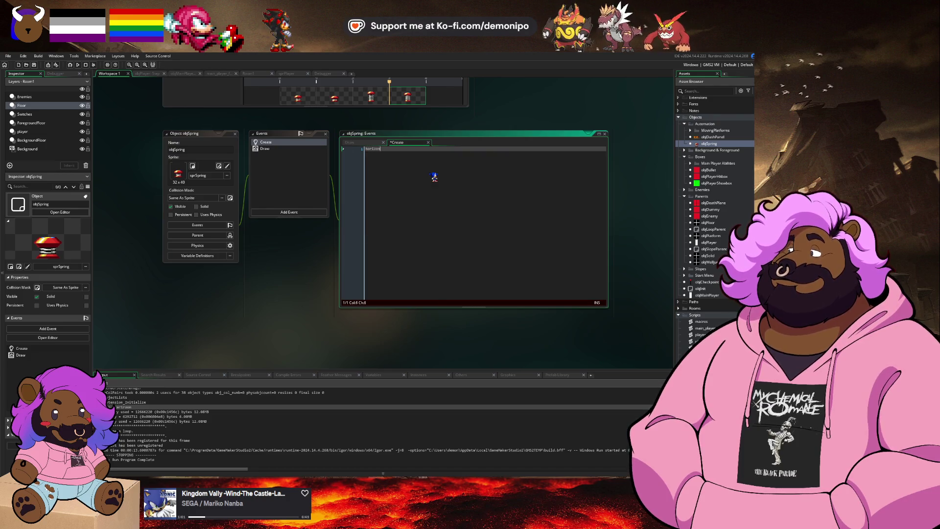
text(talSpeed = 0;)
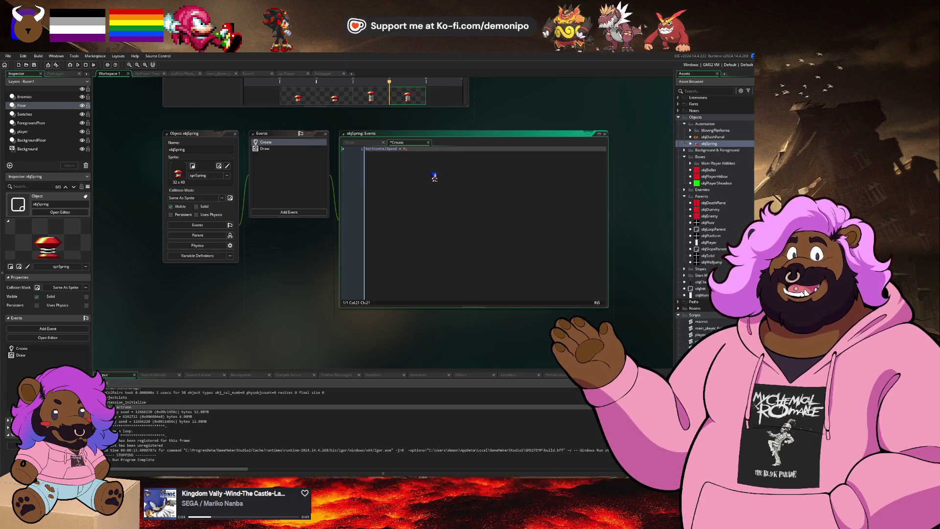
key(alt+Tab)
- In Firefox, search Google for countries that boycott Eurovision 2026
key(Down)
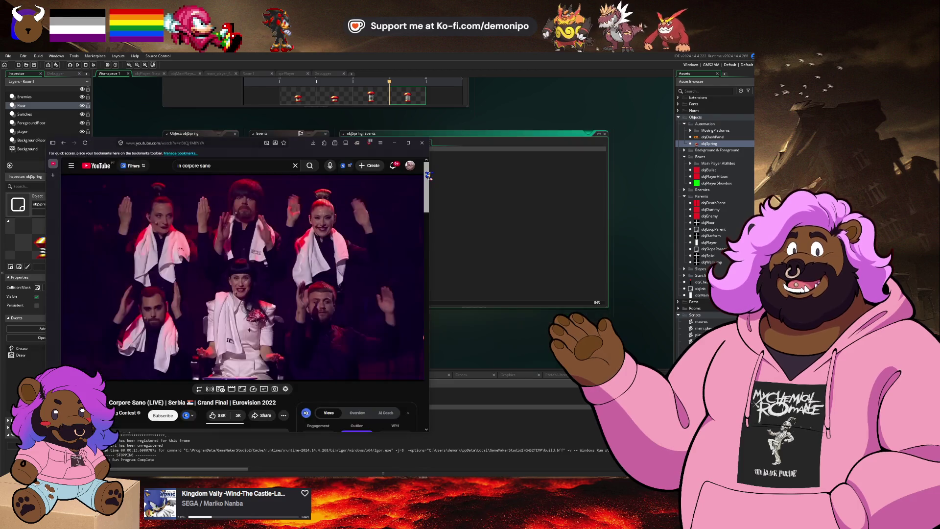
key(ctrl+t)
text(countr)
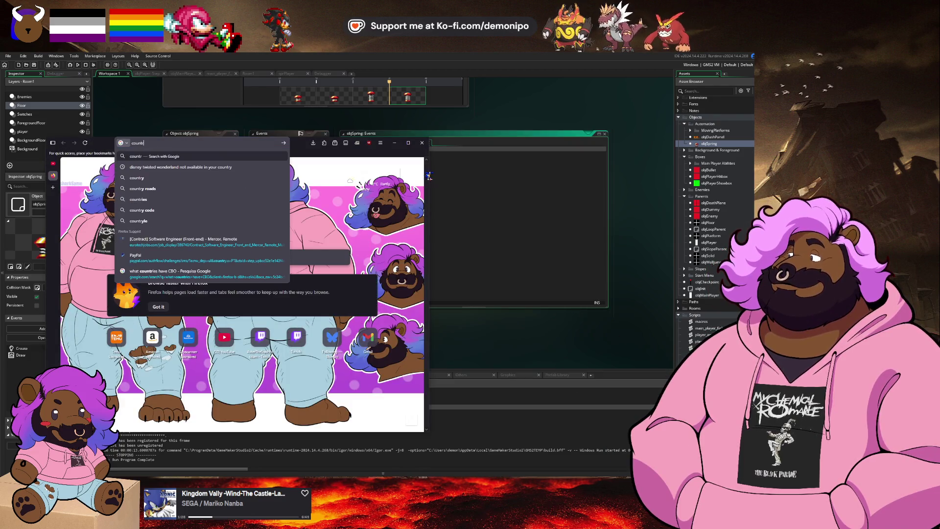
text(ies that boyc)
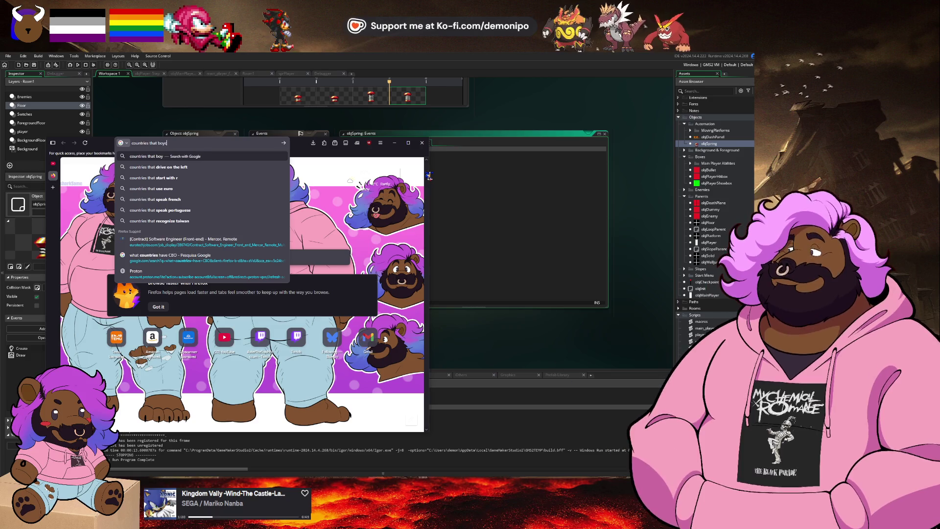
text(otted )
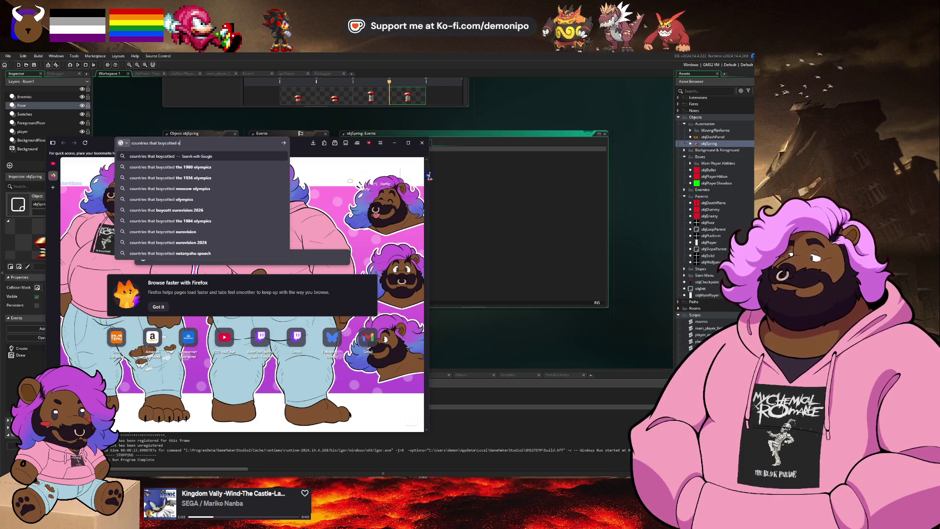
text(e)
key(Down)
key(Return)
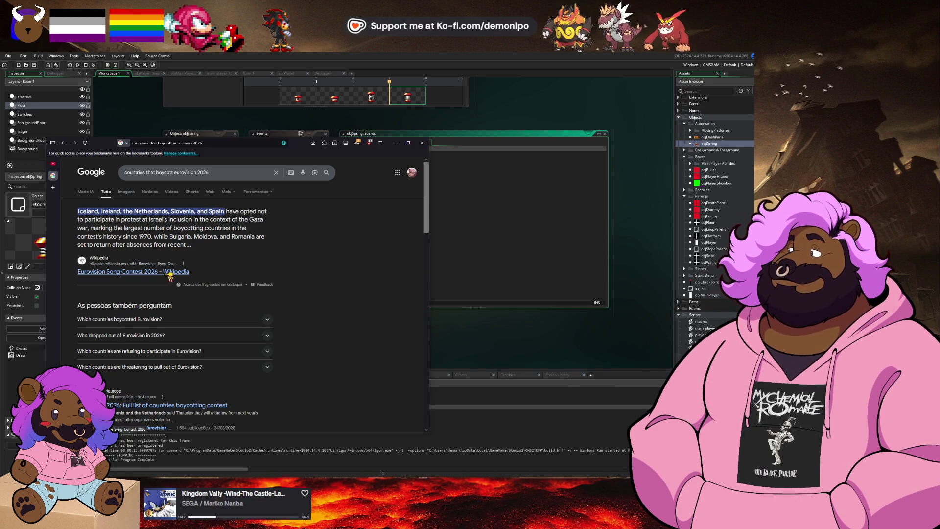
- Expand and collapse the boycott answer, then open the Eurovision Song Contest 2026 Wikipedia article
click(172, 324)
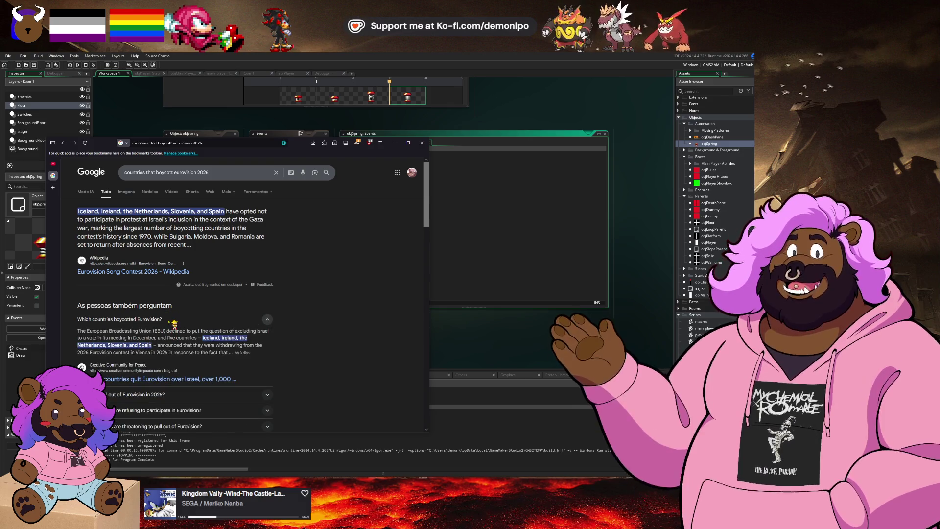
click(172, 324)
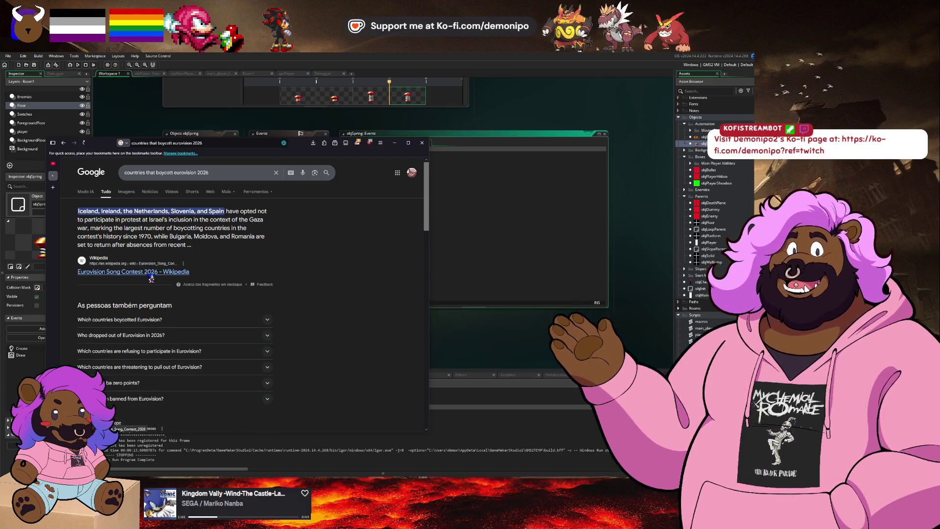
click(151, 272)
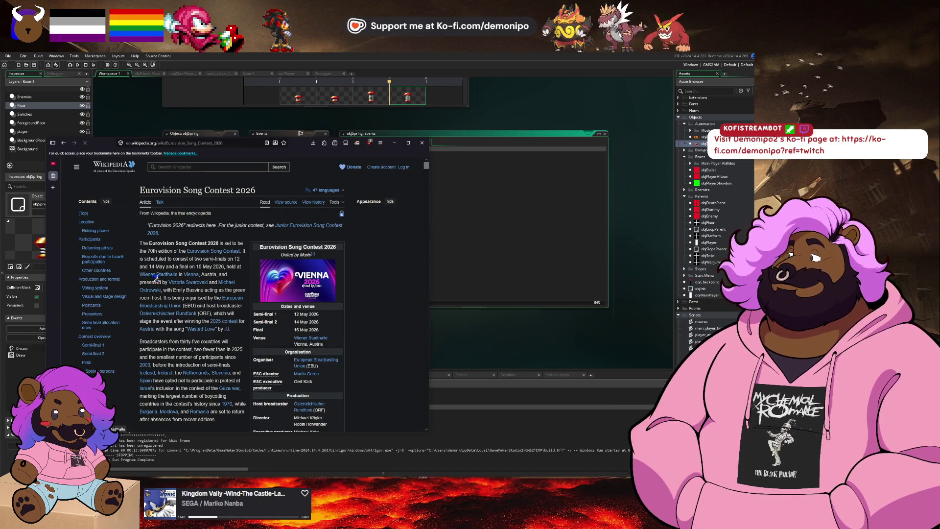
- Close the Wikipedia fundraiser banner and scroll down to the Vienna location and participation map
scroll(177, 268, down, 5)
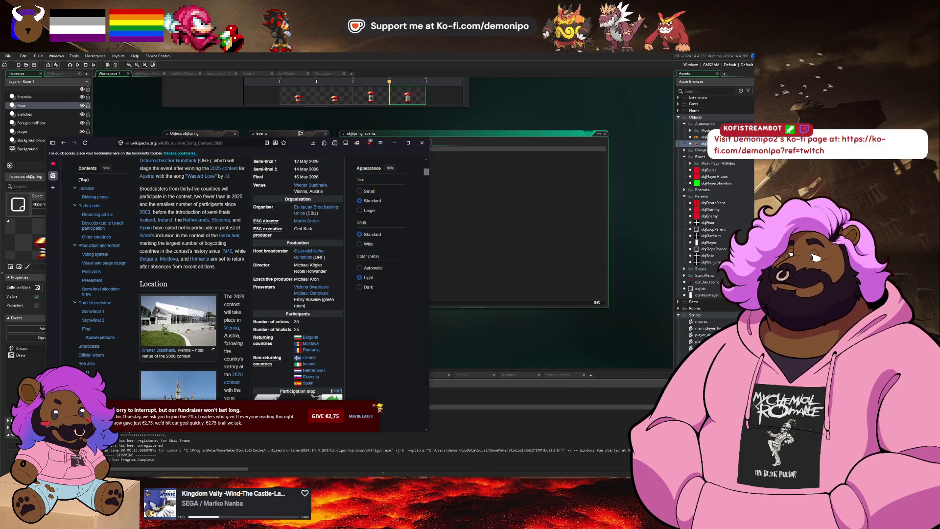
click(375, 406)
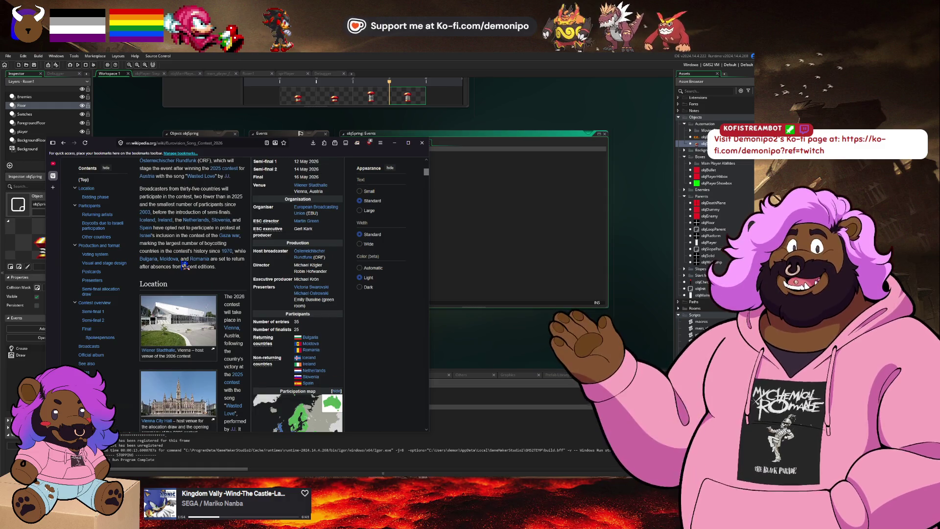
scroll(185, 266, down, 1)
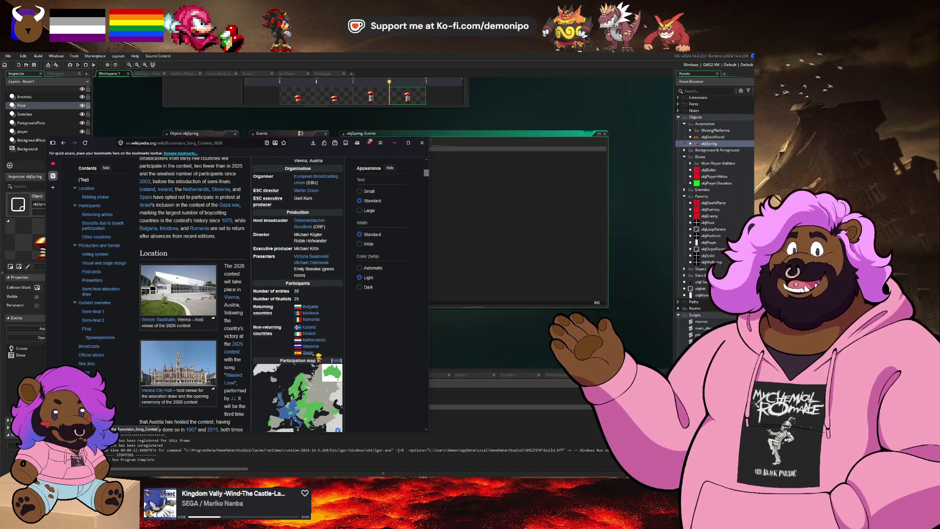
scroll(318, 356, down, 1)
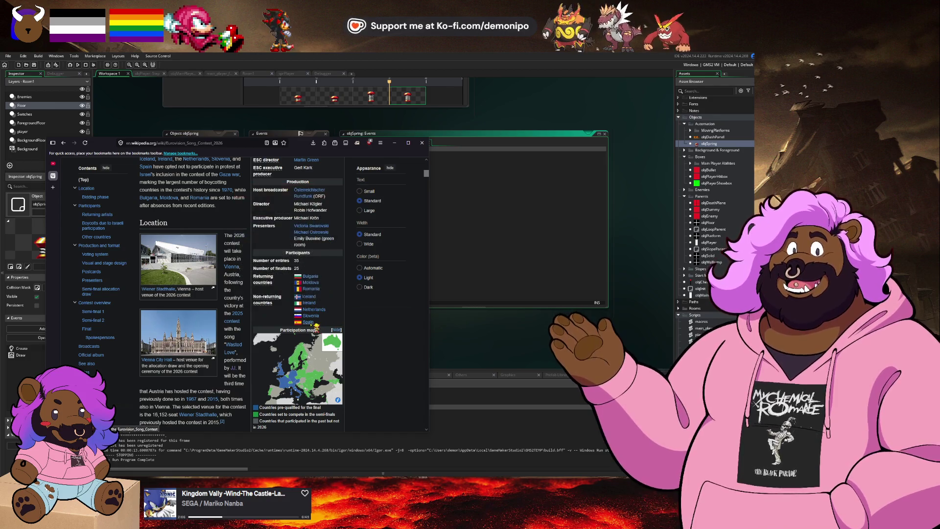
mouse_move(315, 325)
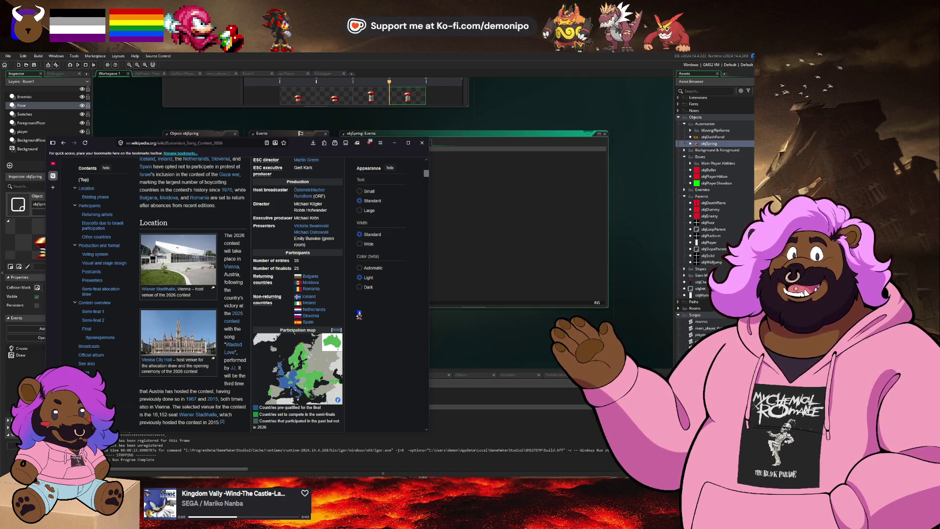
scroll(234, 357, down, 1)
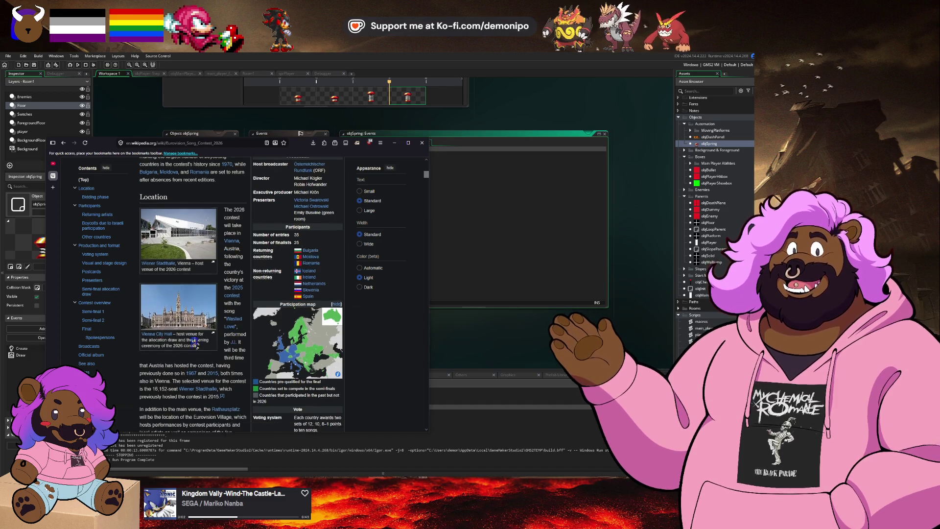
- Jump to the Final running-order table, briefly selecting 'ranked' and the Greece spokesperson entry
click(95, 326)
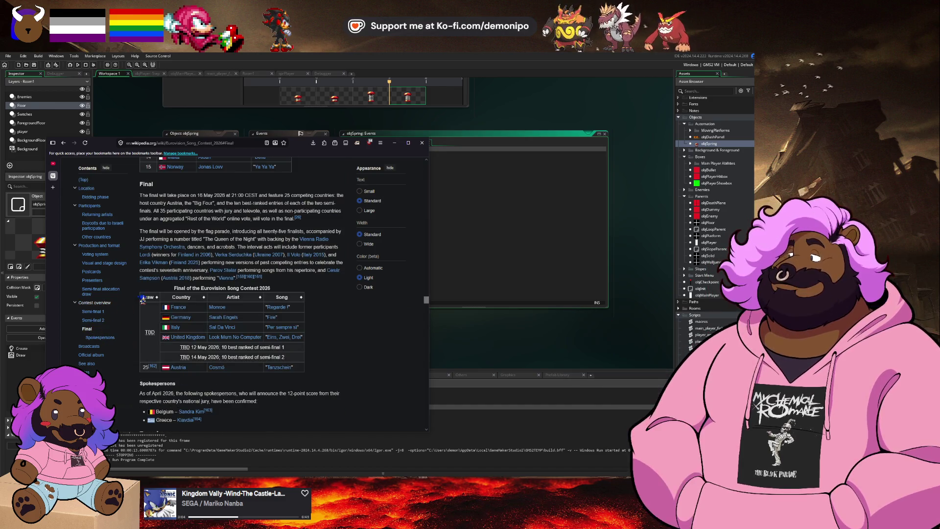
scroll(164, 300, down, 1)
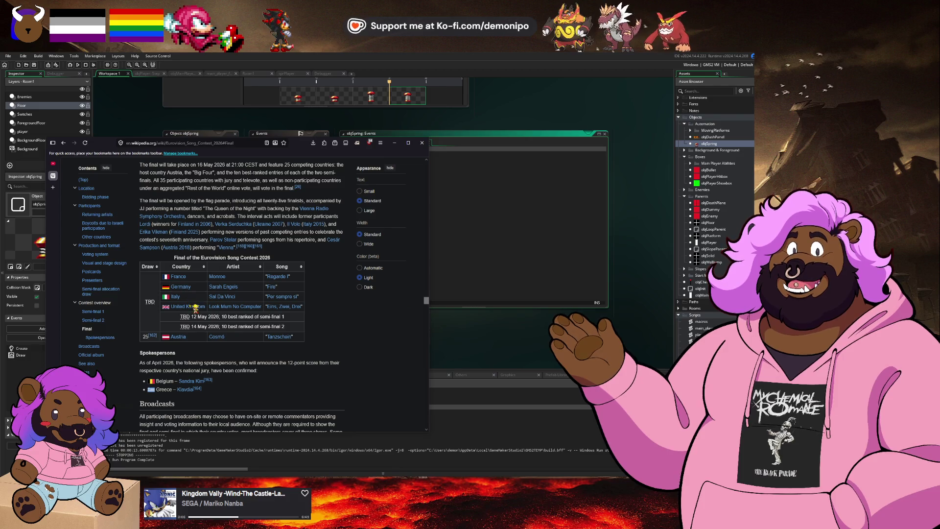
mouse_move(196, 307)
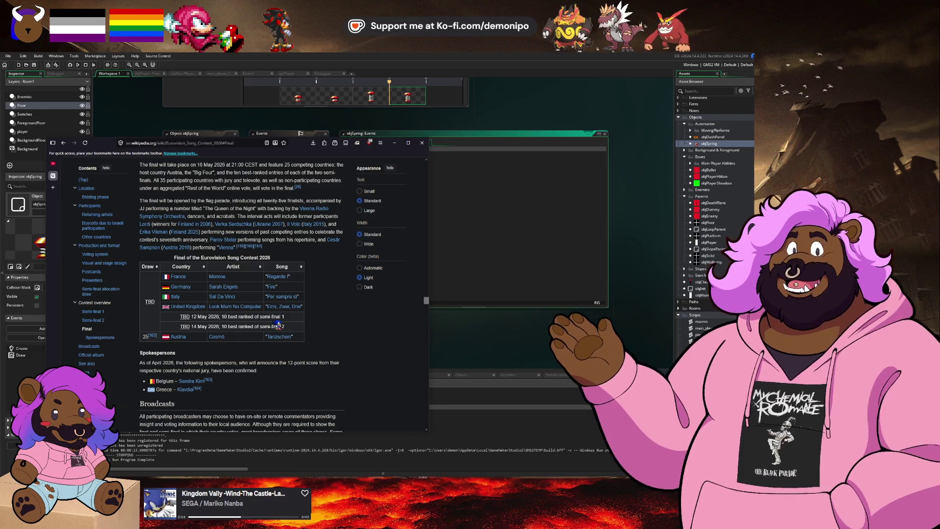
double_click(256, 316)
click(264, 317)
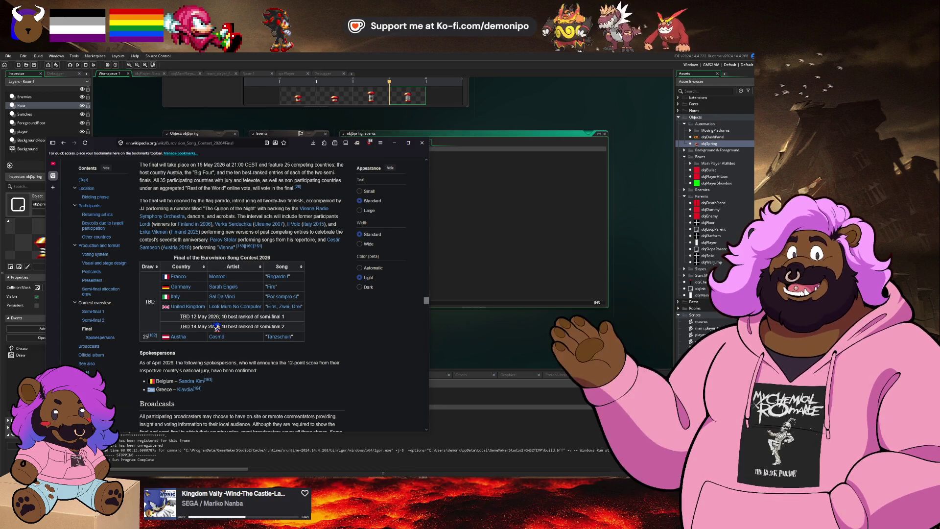
drag(175, 391, 156, 390)
click(227, 391)
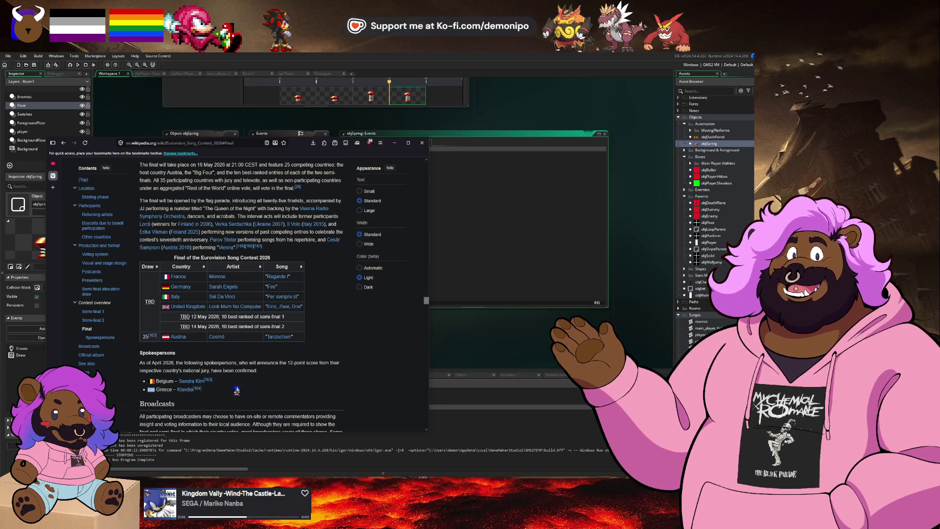
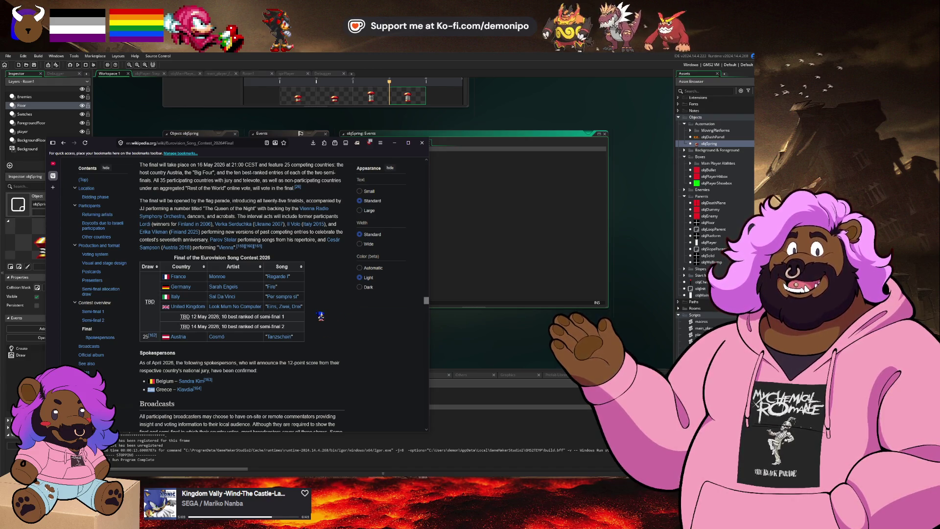
- Open the Monroe (singer) article from the final table, then search Google for its title 'Monroe'
scroll(317, 348, up, 1)
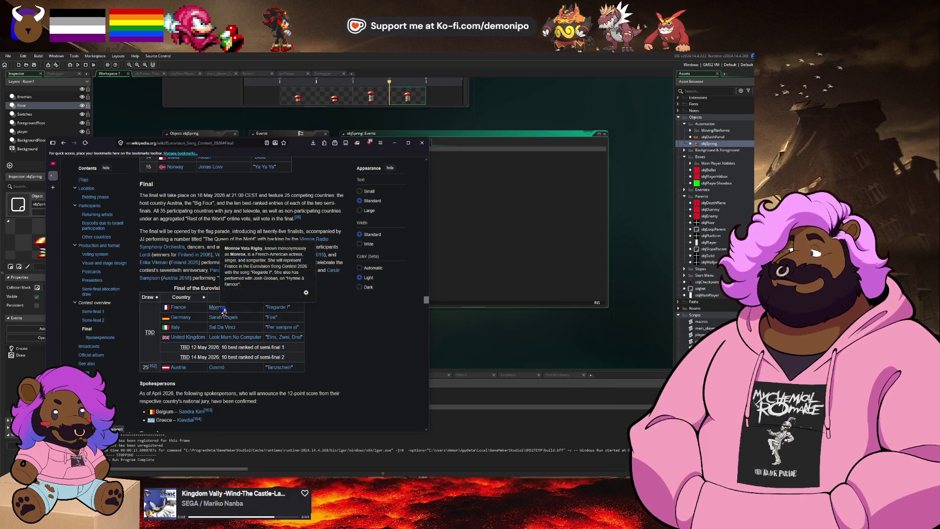
click(217, 307)
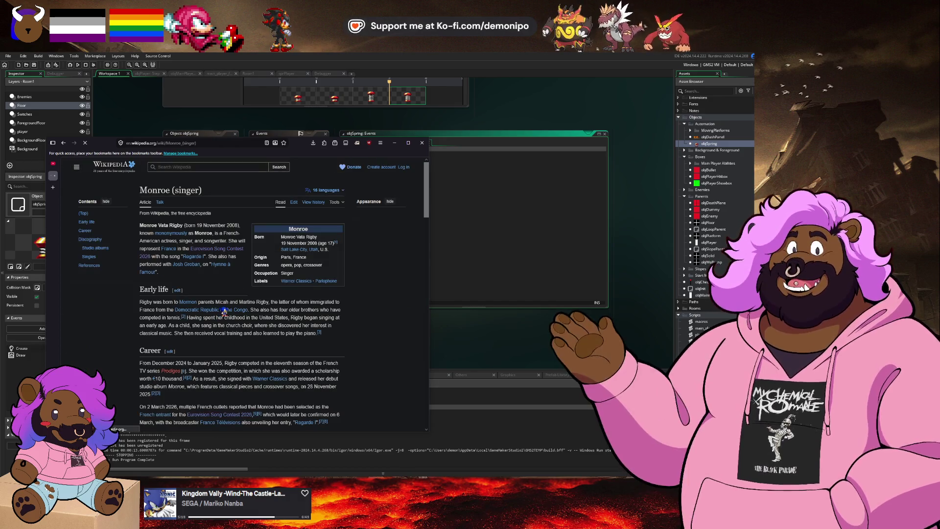
double_click(154, 191)
right_click(152, 194)
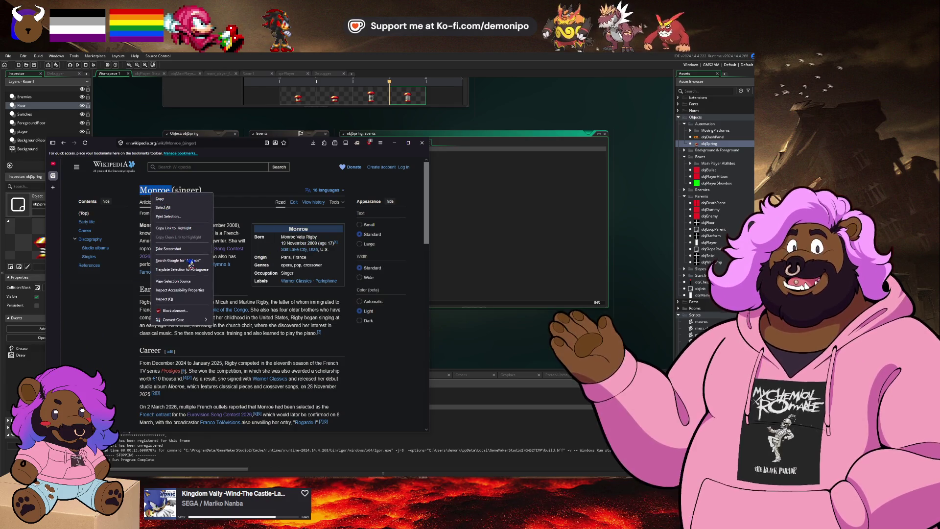
click(191, 261)
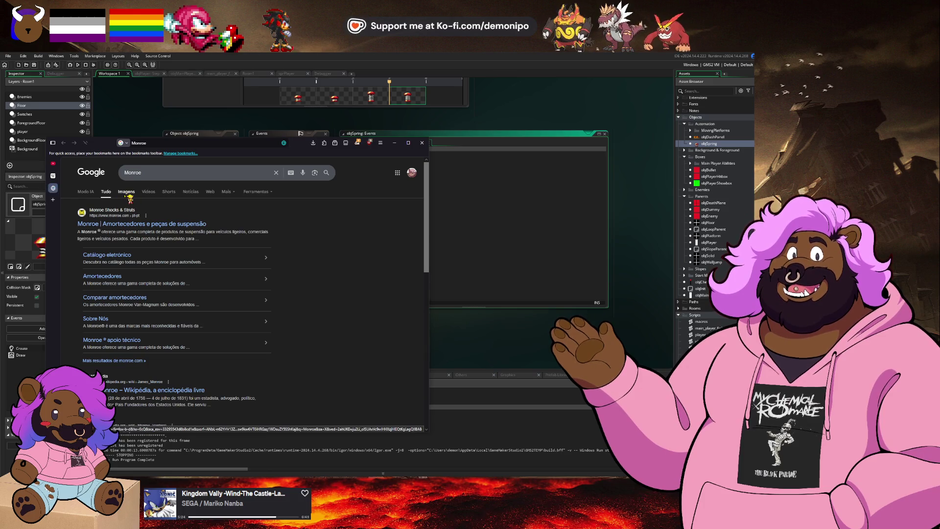
- Browse Google image results for Monroe, preview her Eurovision photo, then close the Google tab
click(128, 193)
click(186, 173)
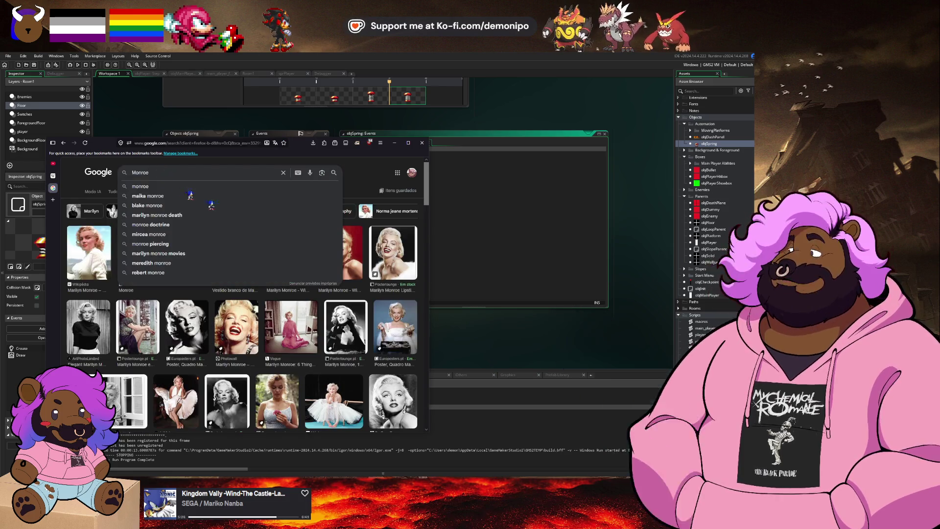
click(156, 257)
click(156, 257)
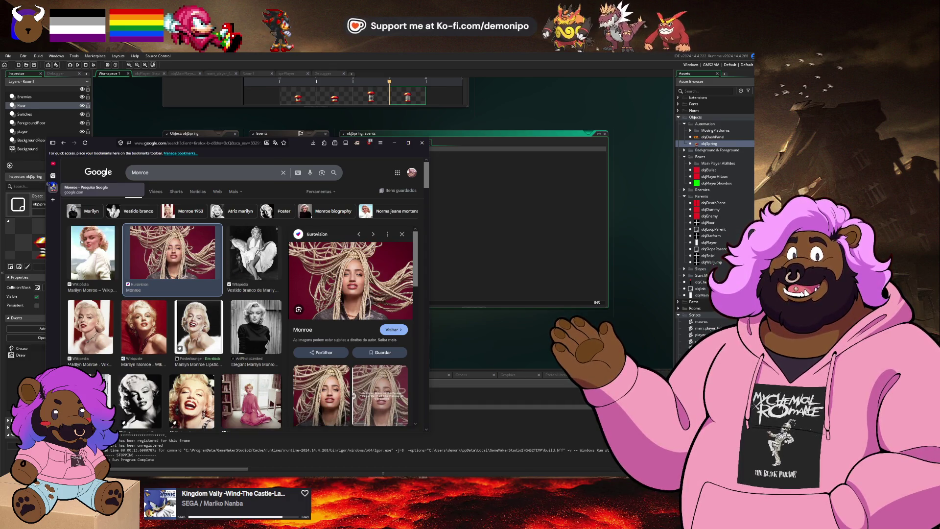
middle_click(53, 187)
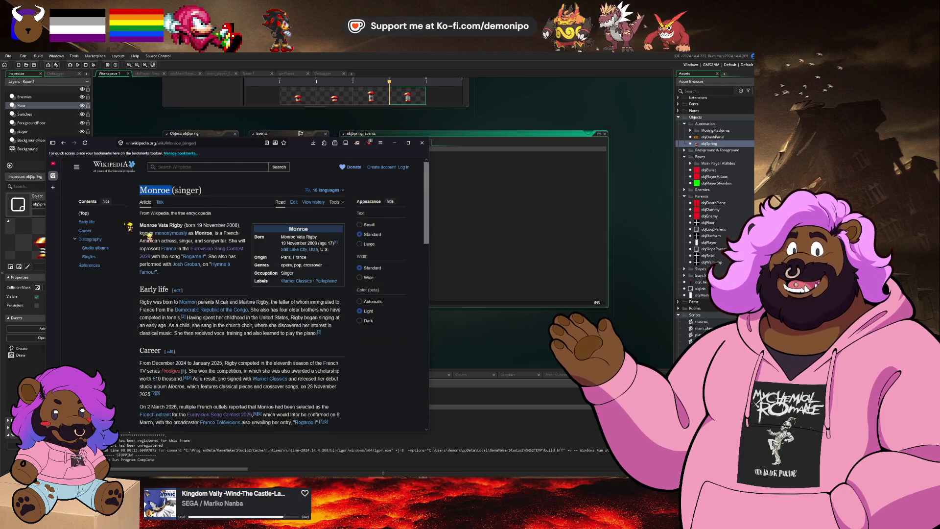
- Visit France's 'Regarde !' entry page, come back, and scroll to the Eurovision 2026 lead section
click(64, 143)
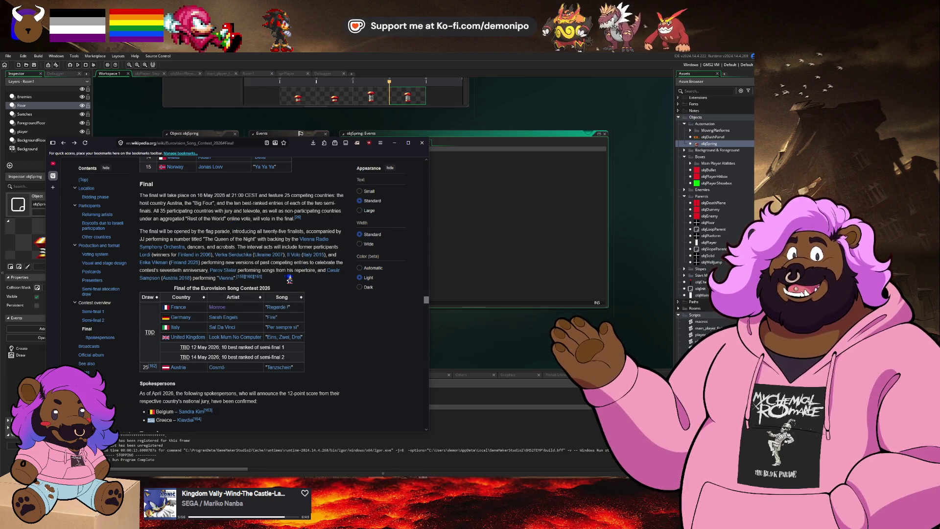
click(278, 307)
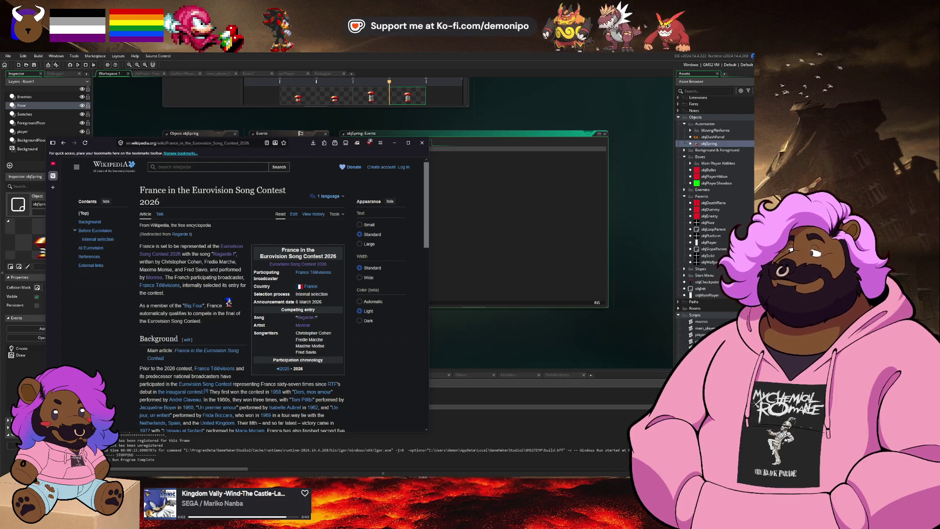
click(74, 143)
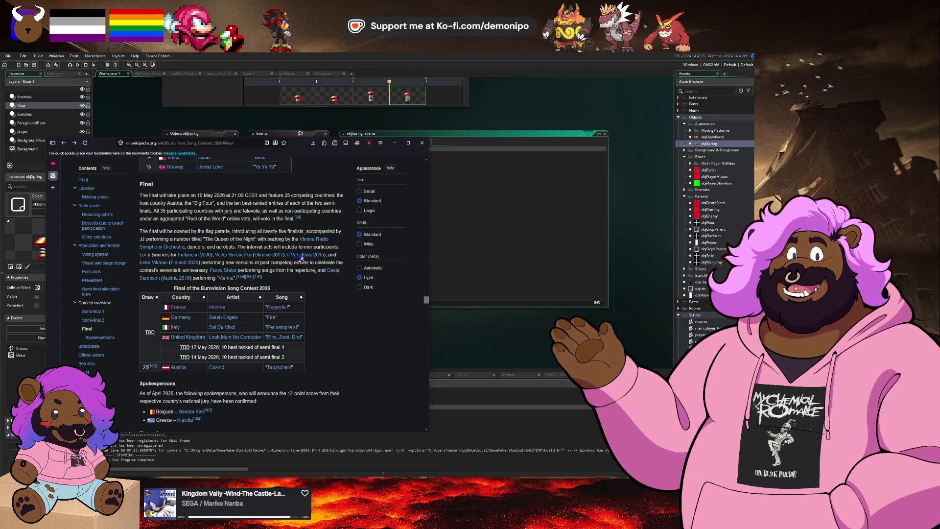
scroll(302, 258, up, 10)
scroll(334, 308, up, 5)
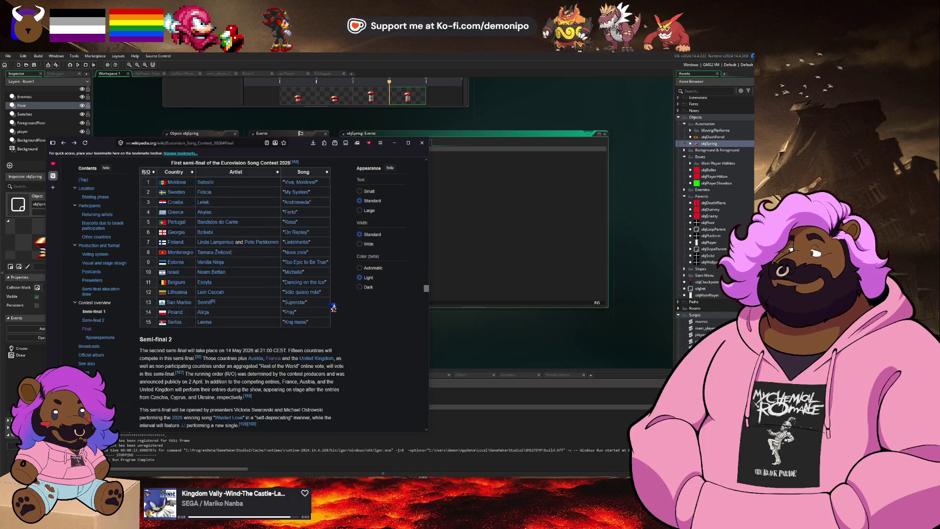
scroll(334, 308, up, 8)
scroll(318, 305, down, 7)
scroll(319, 305, up, 15)
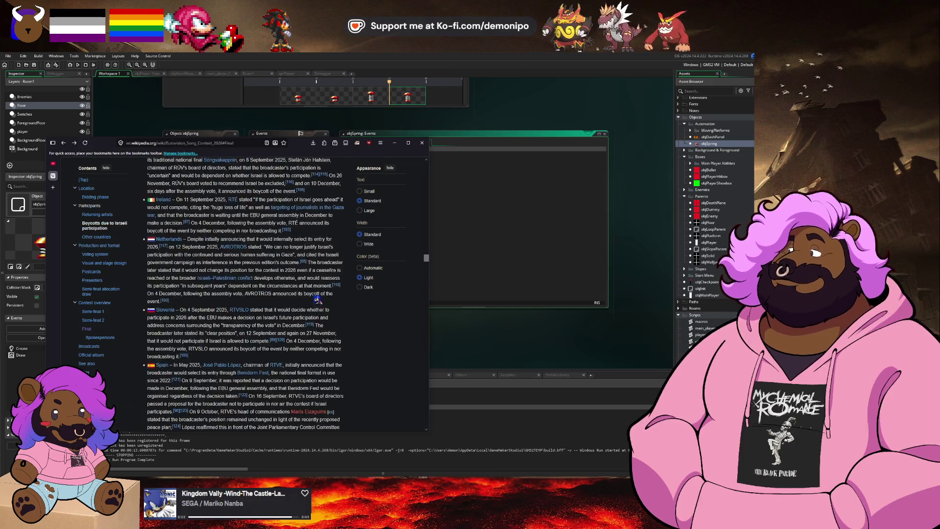
scroll(317, 299, up, 10)
scroll(301, 292, up, 5)
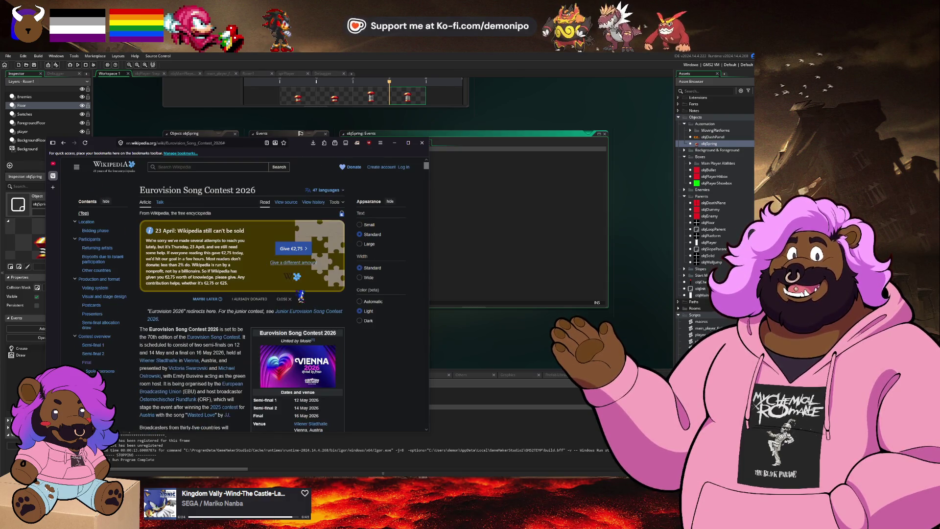
scroll(301, 293, down, 5)
scroll(321, 353, down, 4)
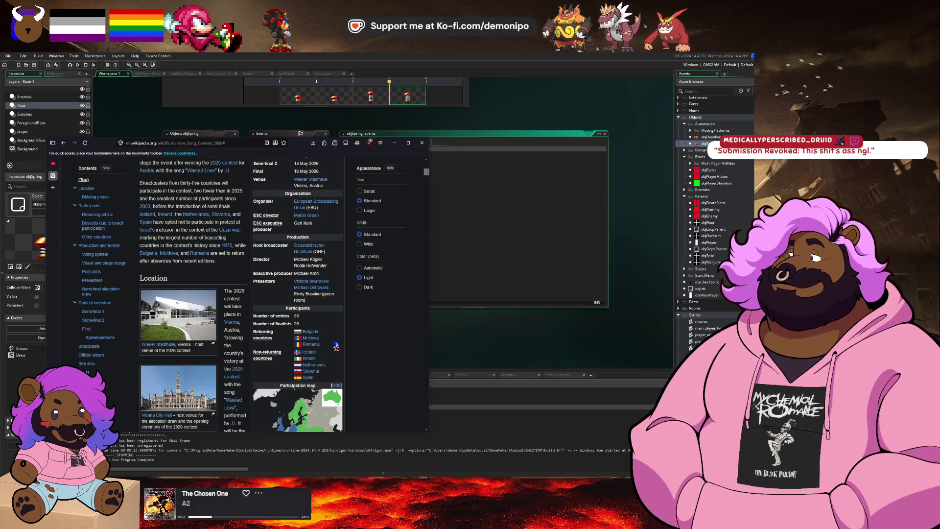
- Highlight and clear some participant-numbers text, then bring the GameMaker objSpring editor forward
scroll(244, 361, up, 1)
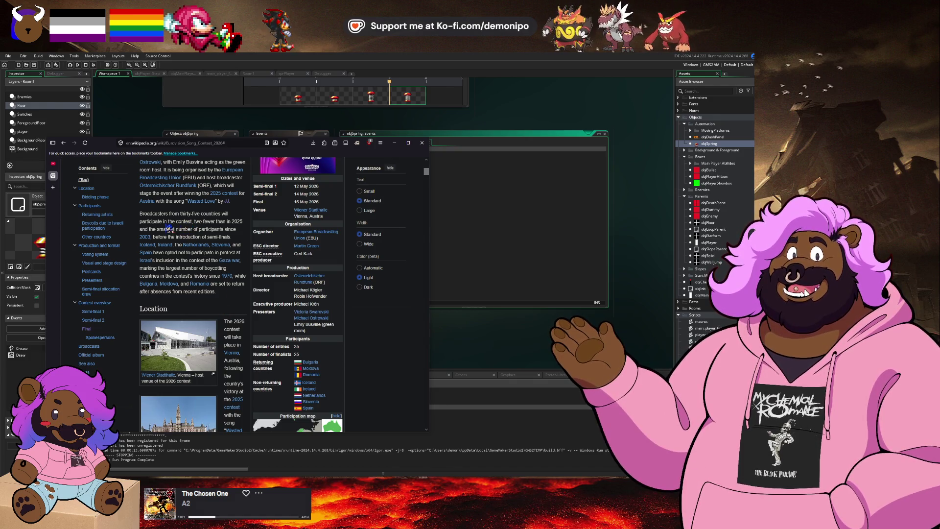
drag(157, 229, 211, 229)
click(158, 236)
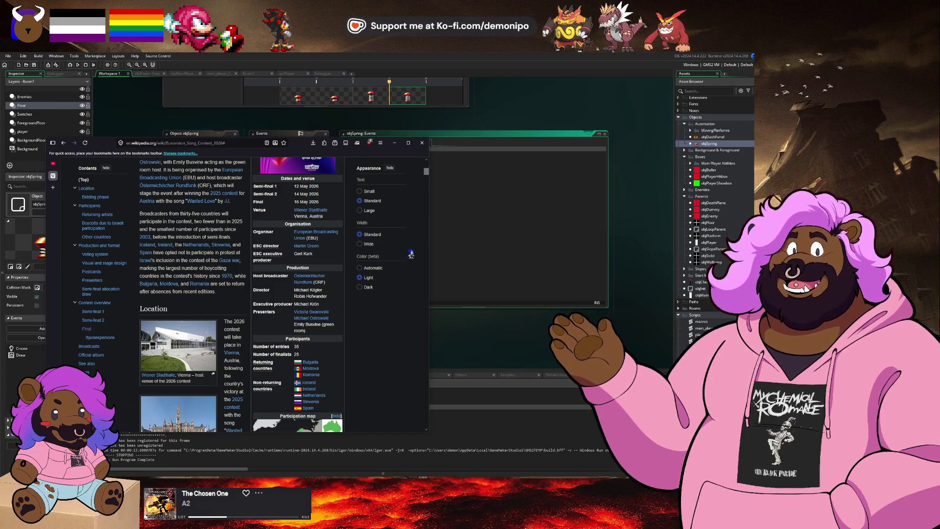
click(481, 221)
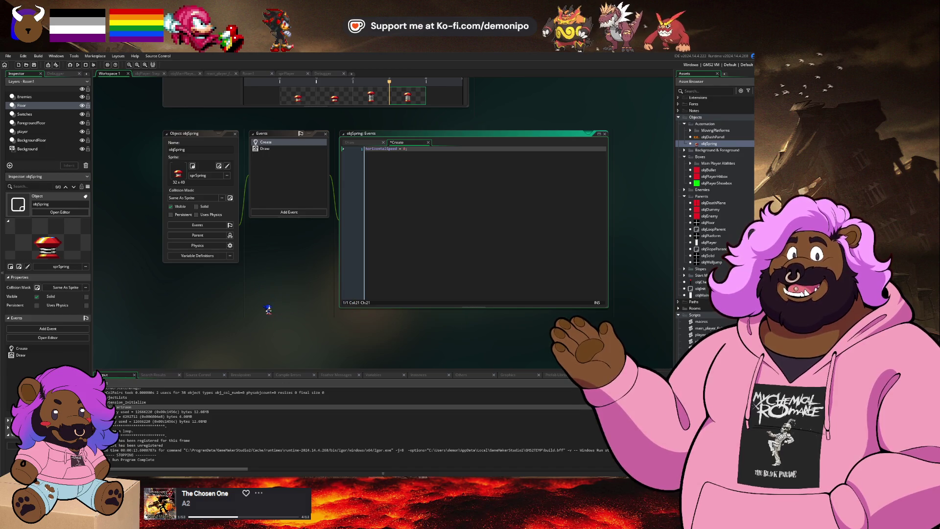
- Save, then add verticalSpeed = 0; below horizontalSpeed = 0 in objSpring's Create event
key(ctrl+s)
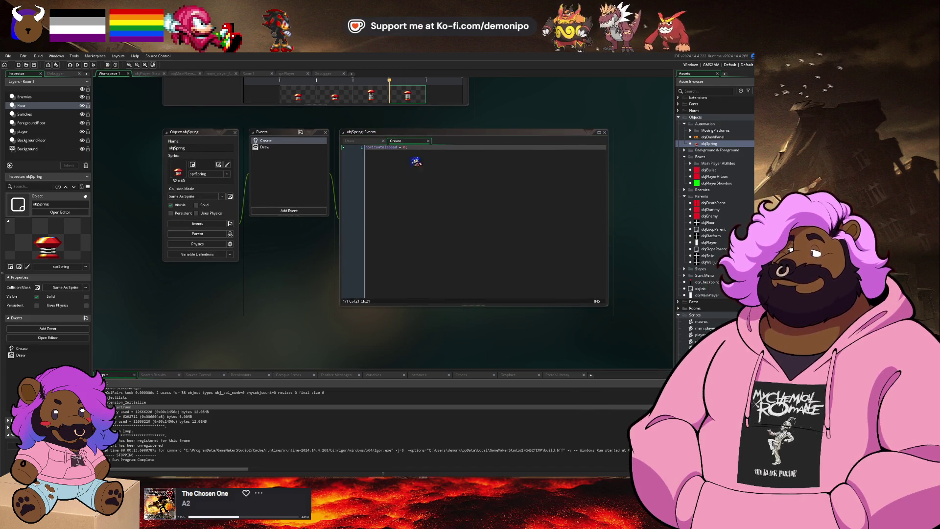
click(435, 153)
key(Return)
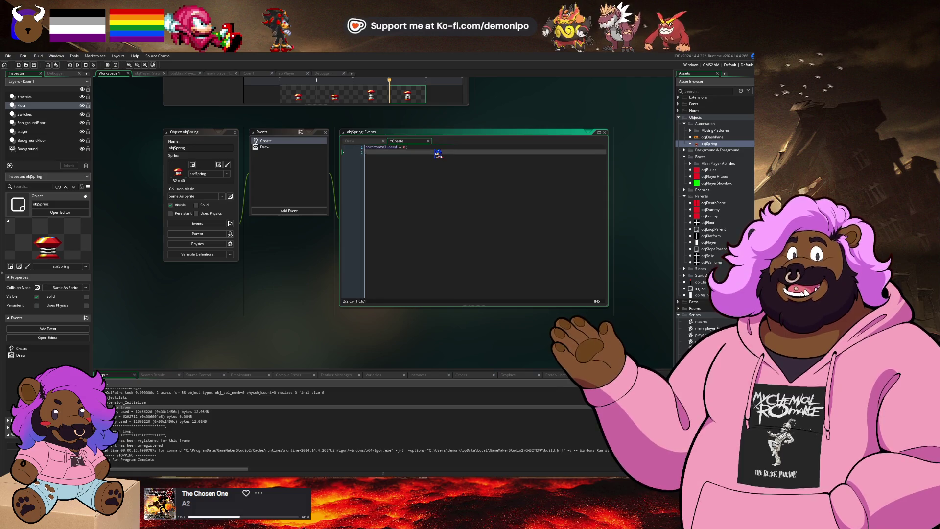
text(verticalSpeed = 0)
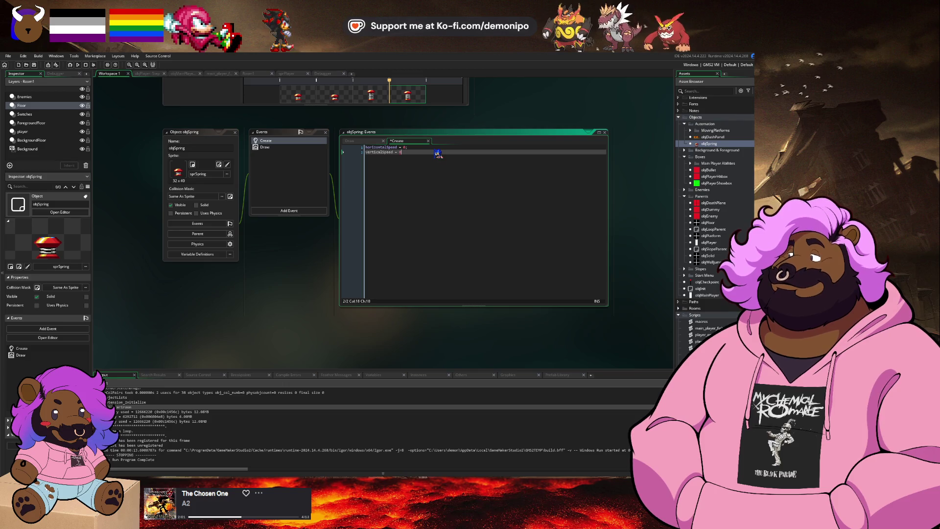
text(;)
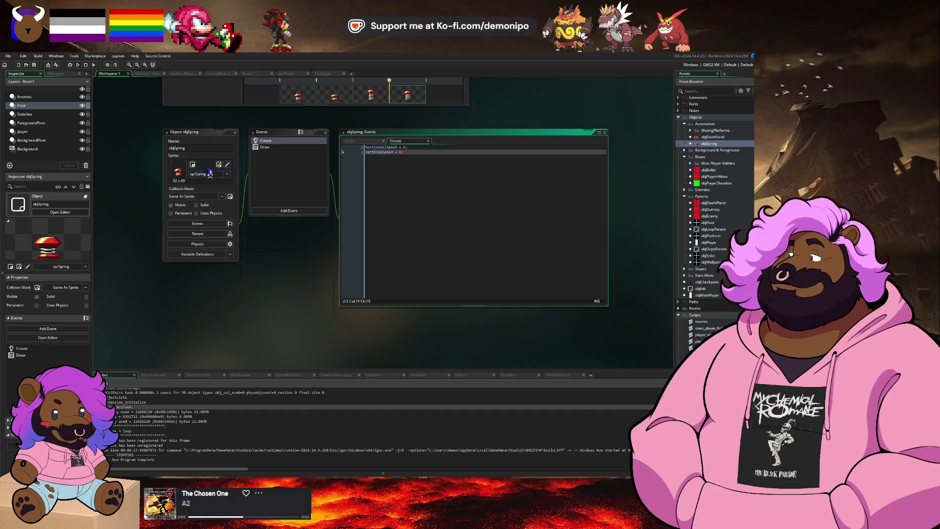
- In objPlayer's Step event, check objSpring instead of objDashPanel and begin a springInstance variable
click(159, 74)
click(188, 282)
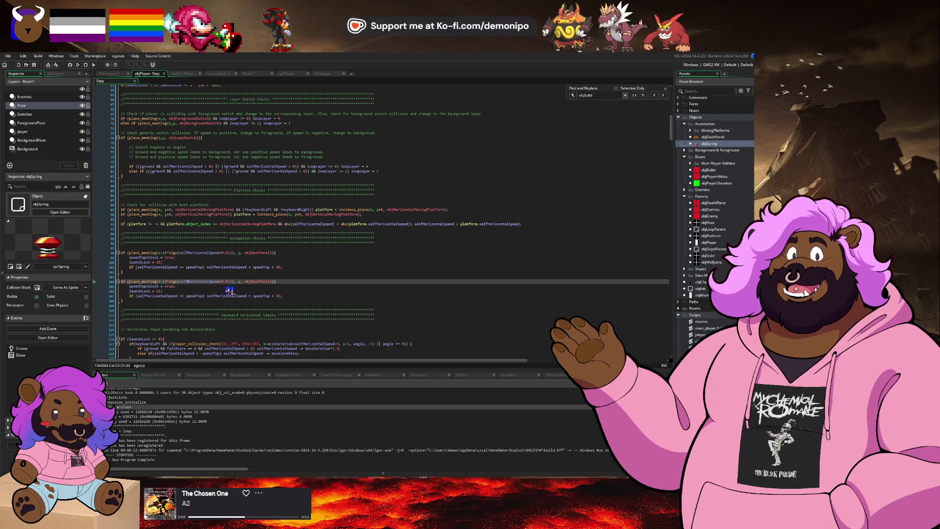
click(263, 282)
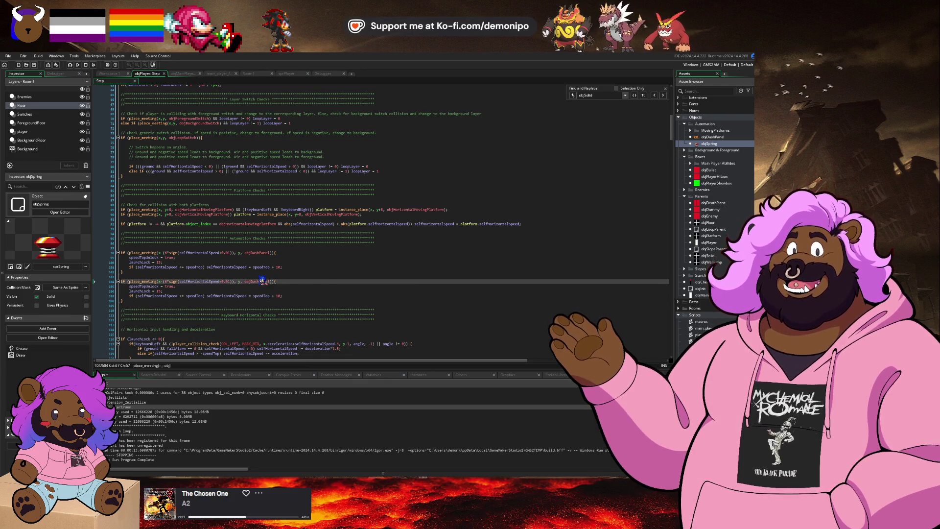
double_click(263, 281)
text(objSpring)
key(Down)
key(shift+Home)
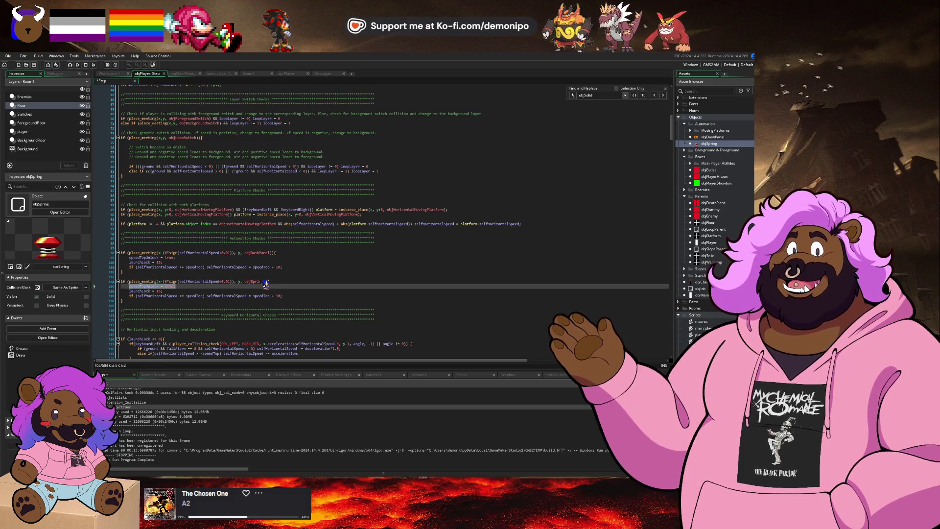
text(v)
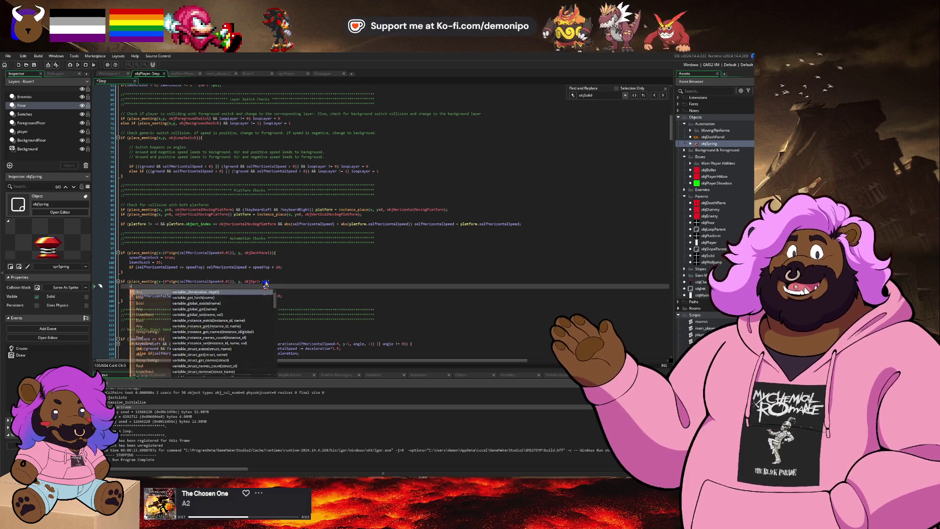
text(ar springI)
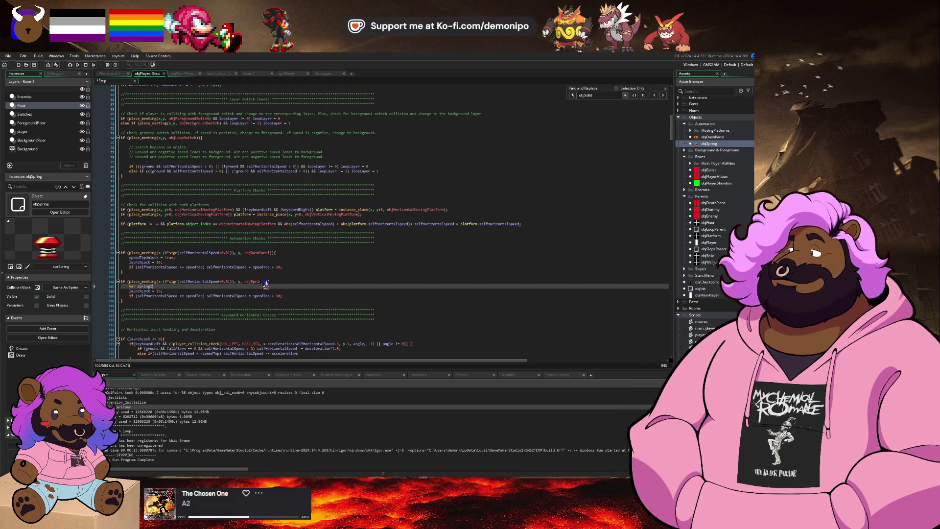
text(nstance =)
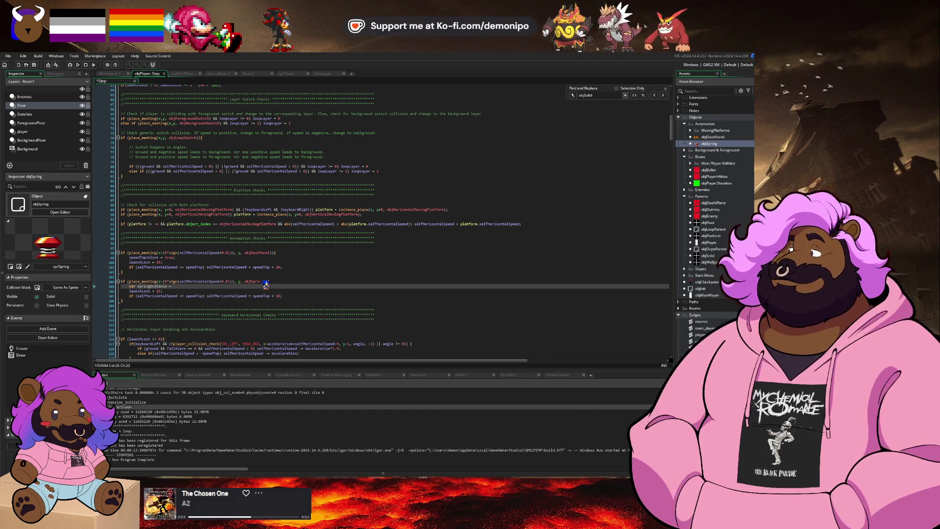
- Use a y+2 offset and assign springInstance = instance_place(x, y+2, objSpring), saving the script
click(162, 282)
shift+click(237, 283)
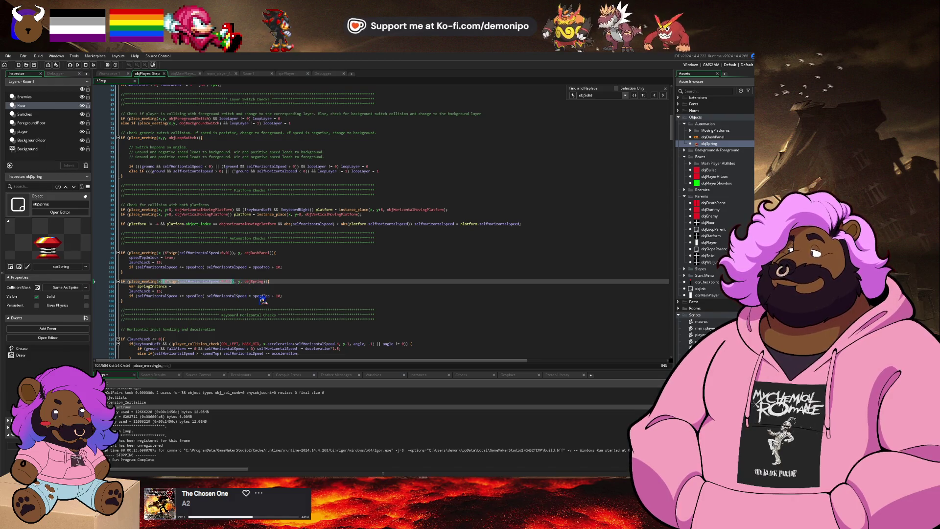
text(x, y)
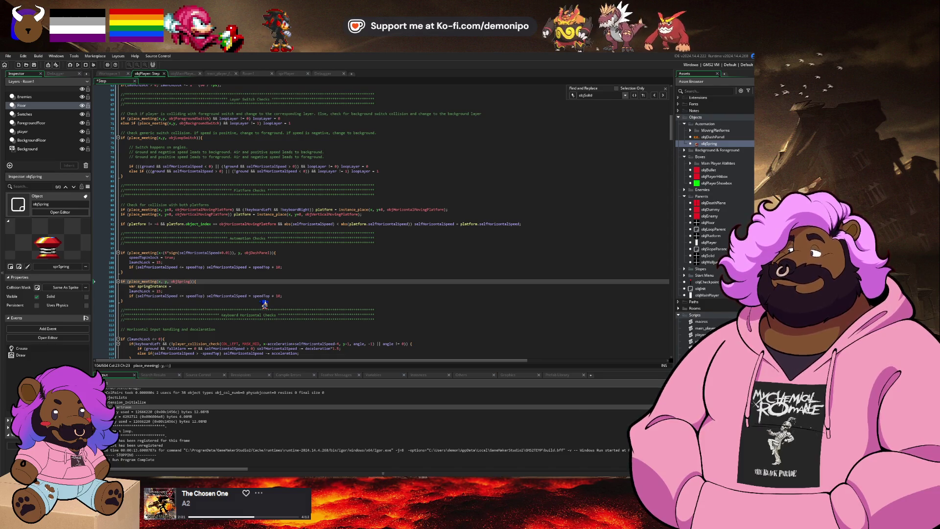
text(+1)
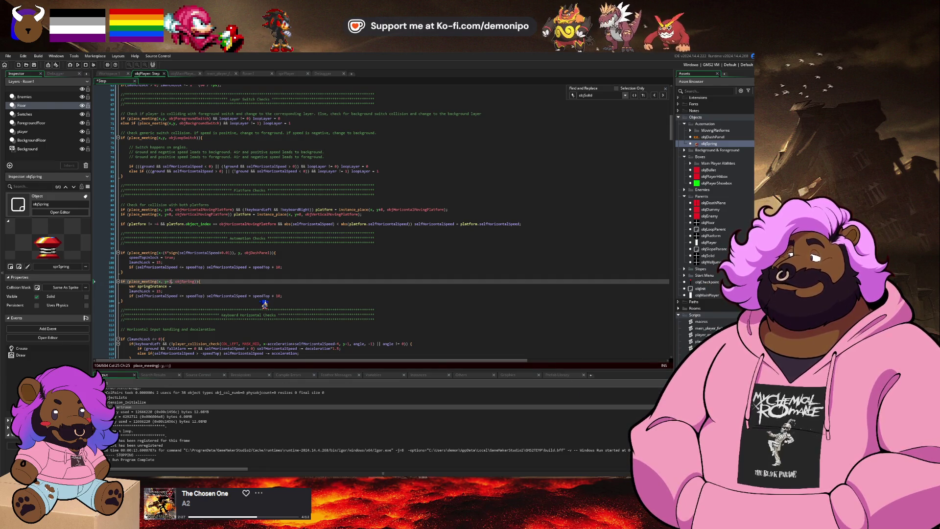
key(ctrl+s)
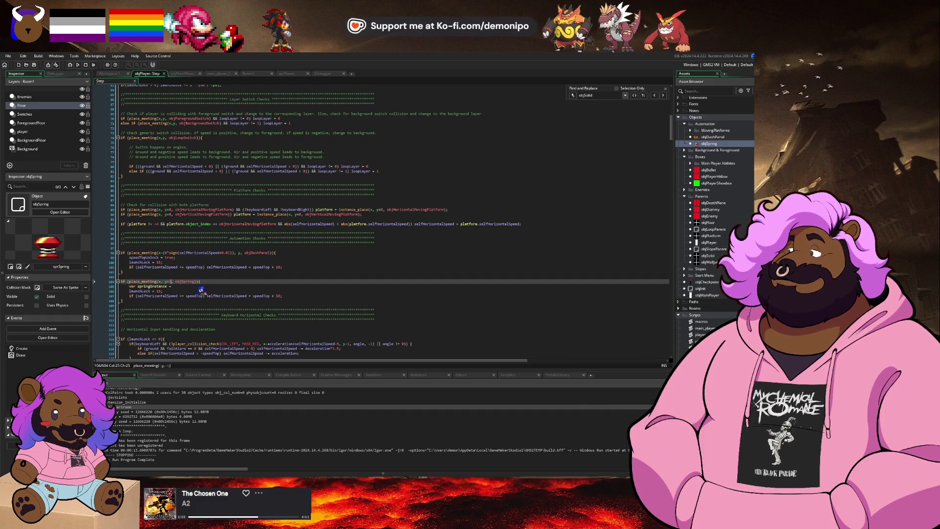
text(2)
key(Down)
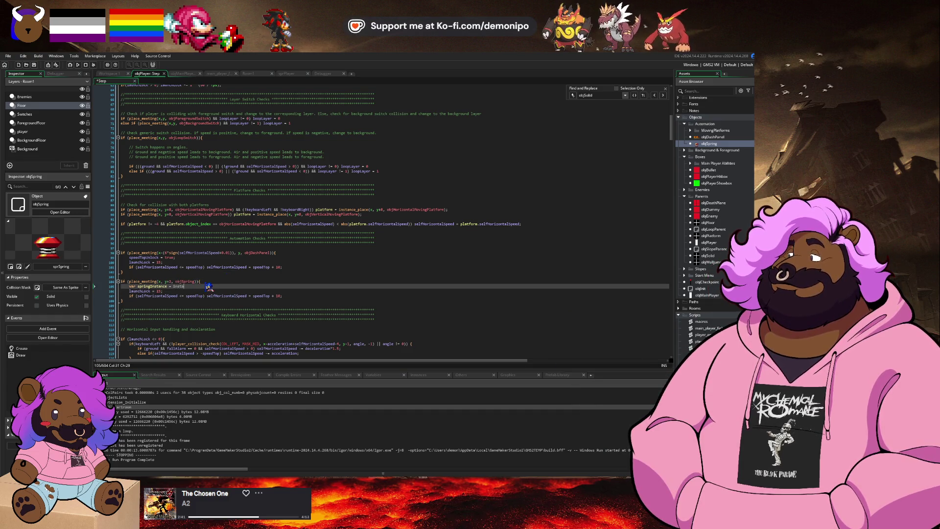
text(nce)
text(_pla)
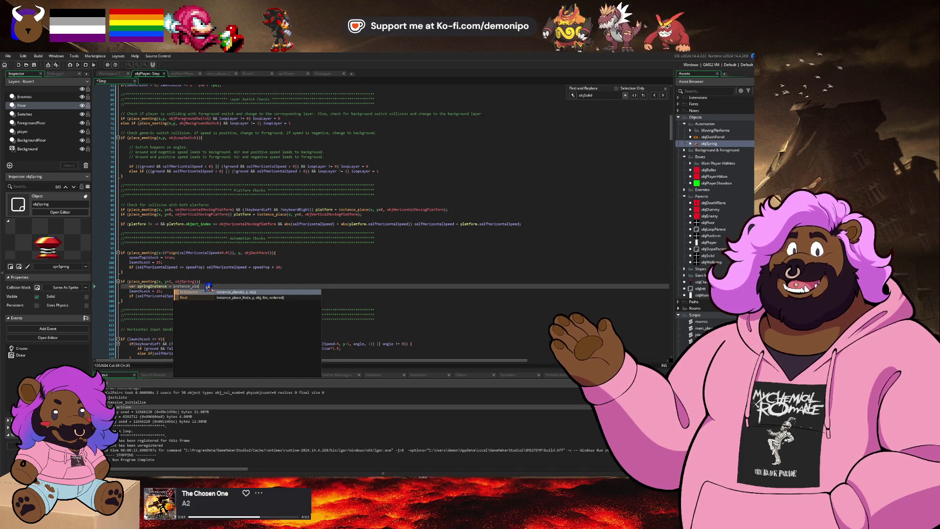
text(ce(x, y+2, )
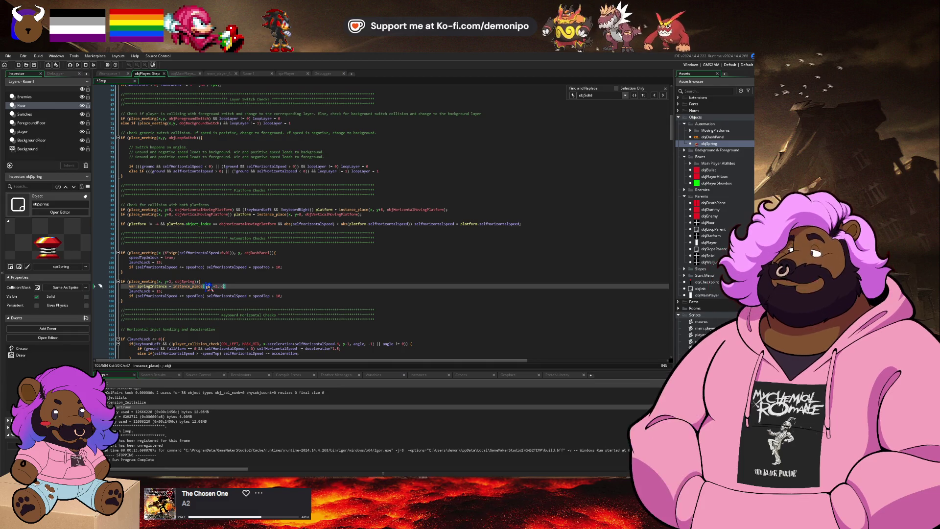
text(objSpring);)
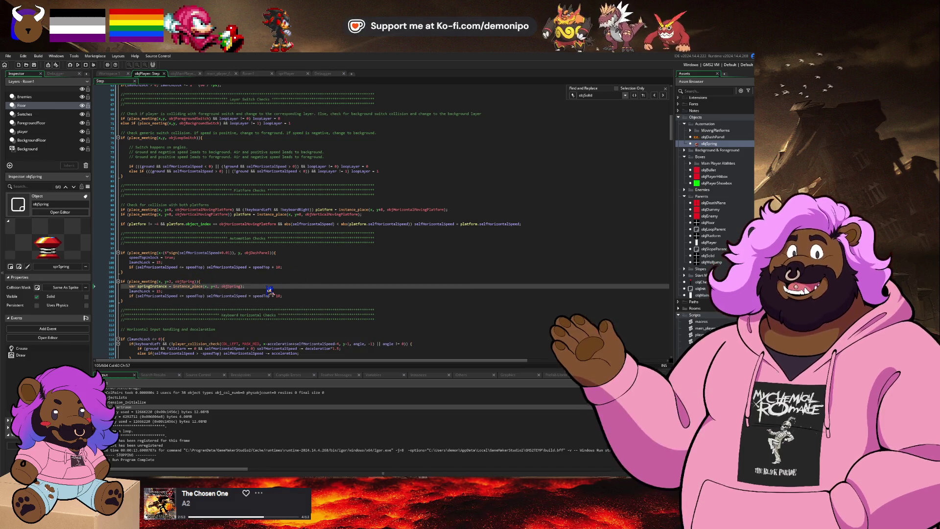
- Add a new line after the springInstance assignment starting an if check on springInstance
key(Down)
key(Left)
key(Left)
key(Left)
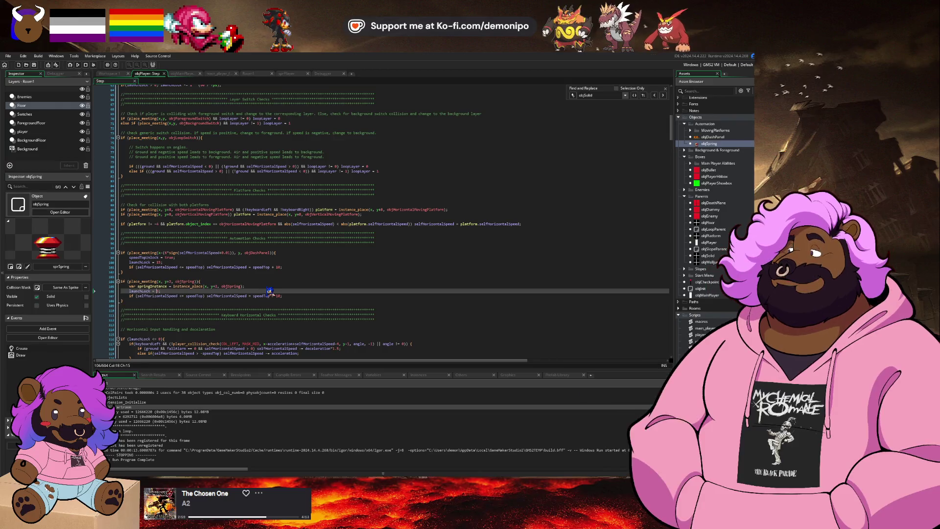
key(Up)
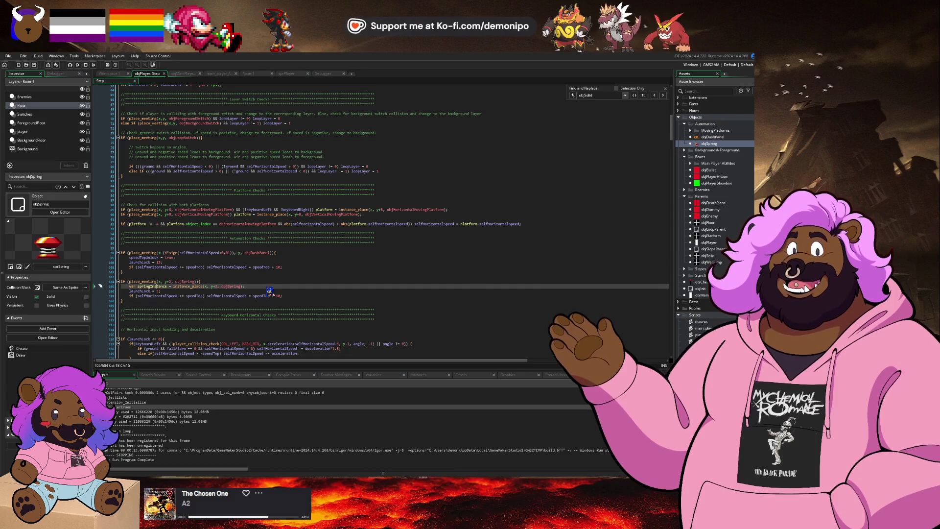
key(End)
key(Return)
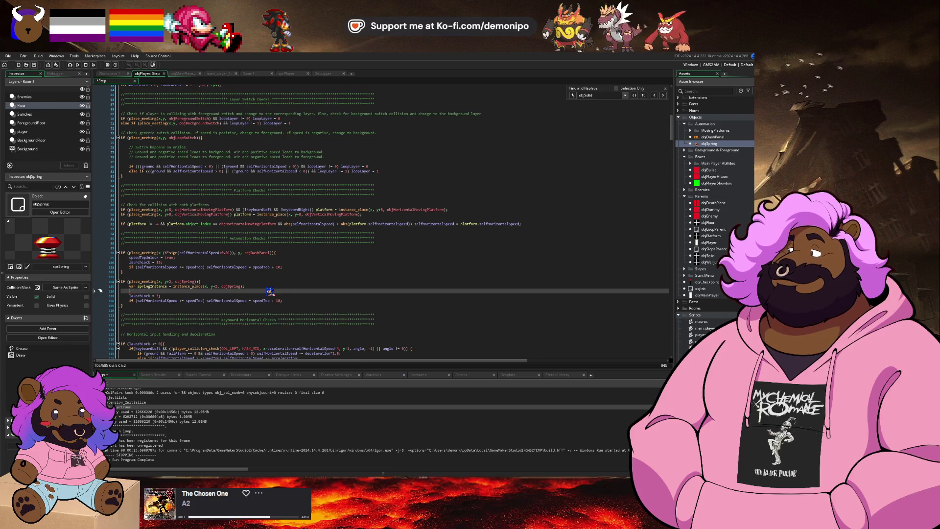
text(if (self)
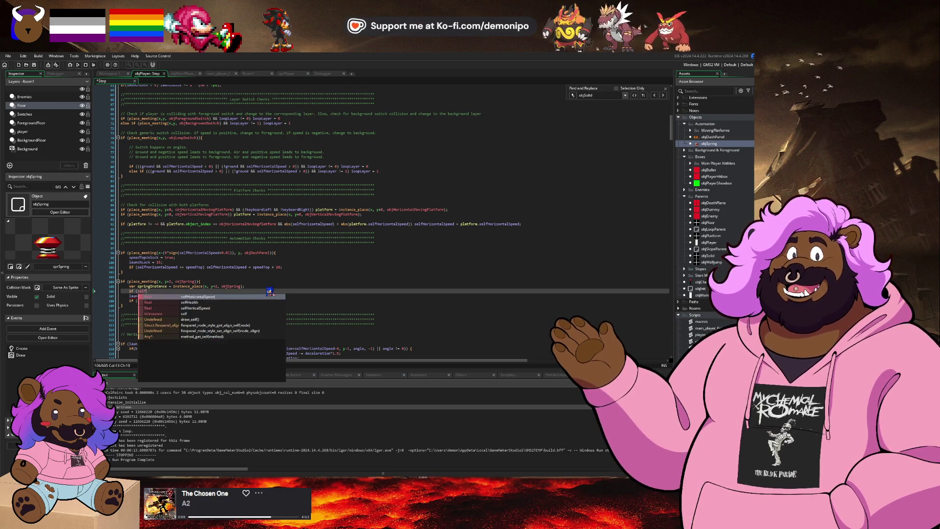
key(BackSpace)
key(BackSpace)
key(BackSpace)
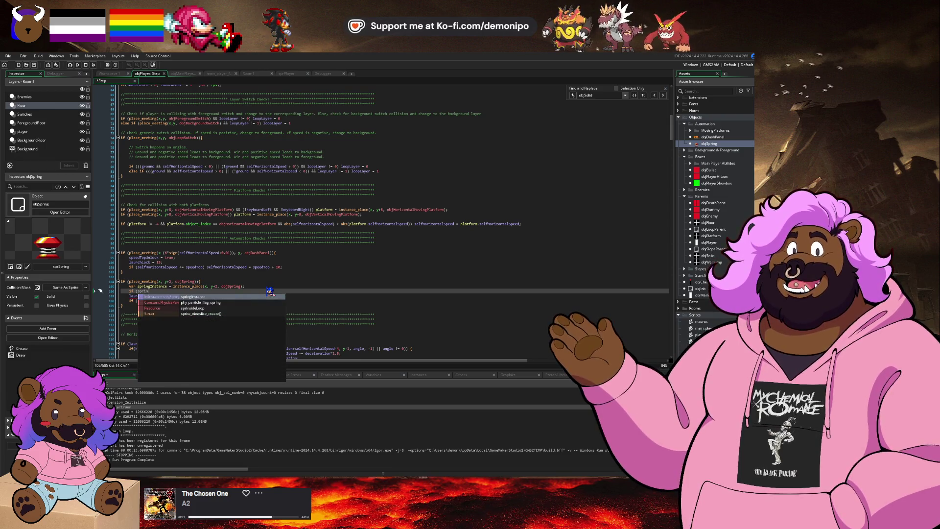
text(ing)
key(Return)
- Make it set selfHorizontalSpeed to springInstance.horizontalSpeed when that speed is not 0
text(hor)
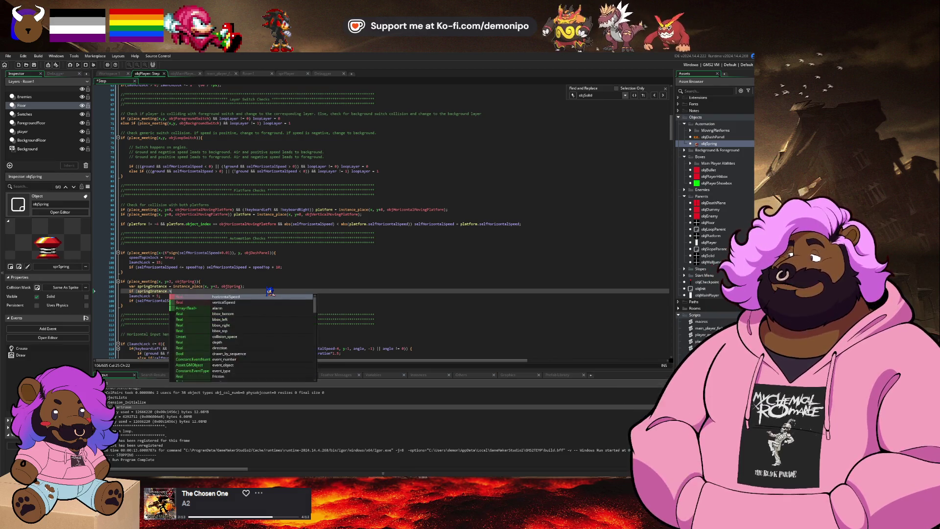
key(Return)
text(!= 0) s)
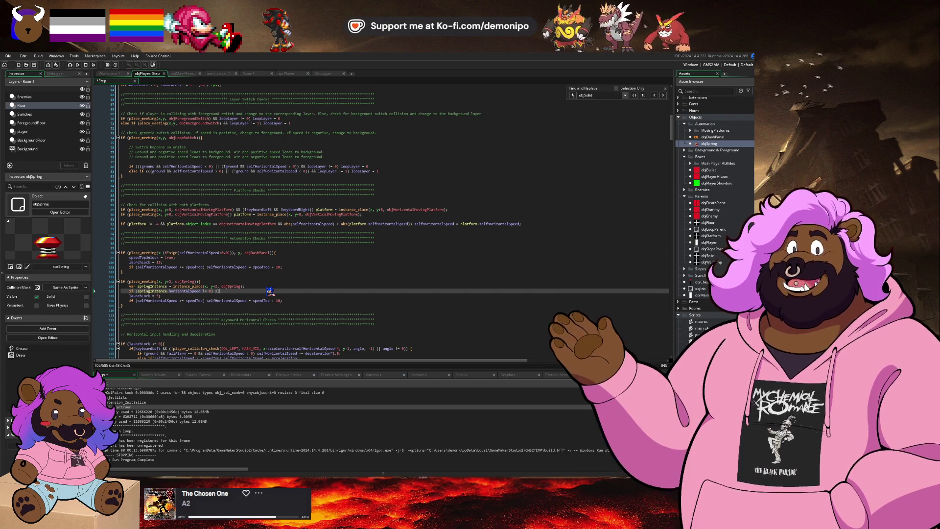
text(lfHfH)
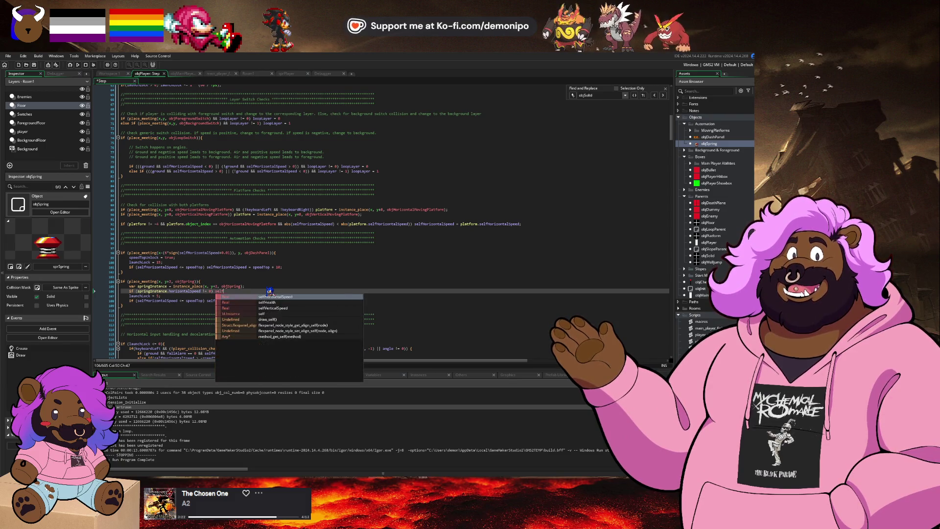
key(Return)
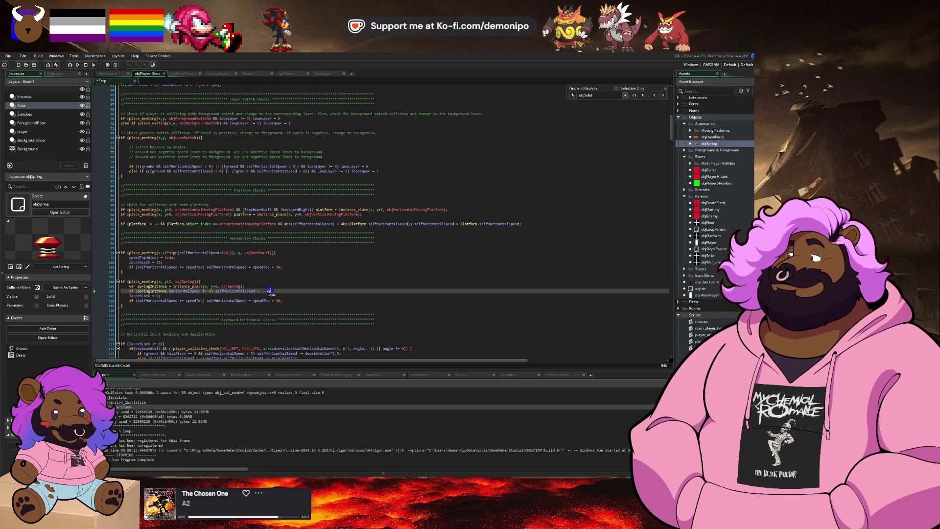
text(horizontal)
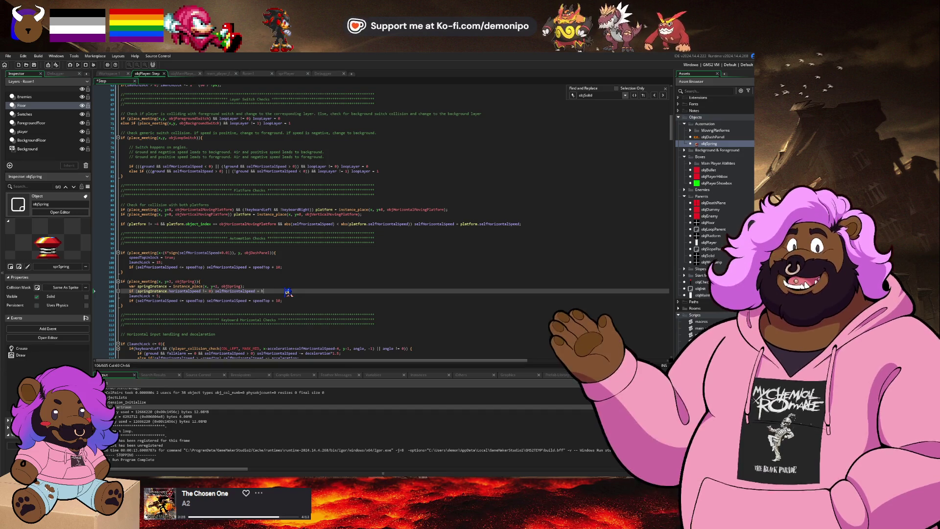
text(Speed)
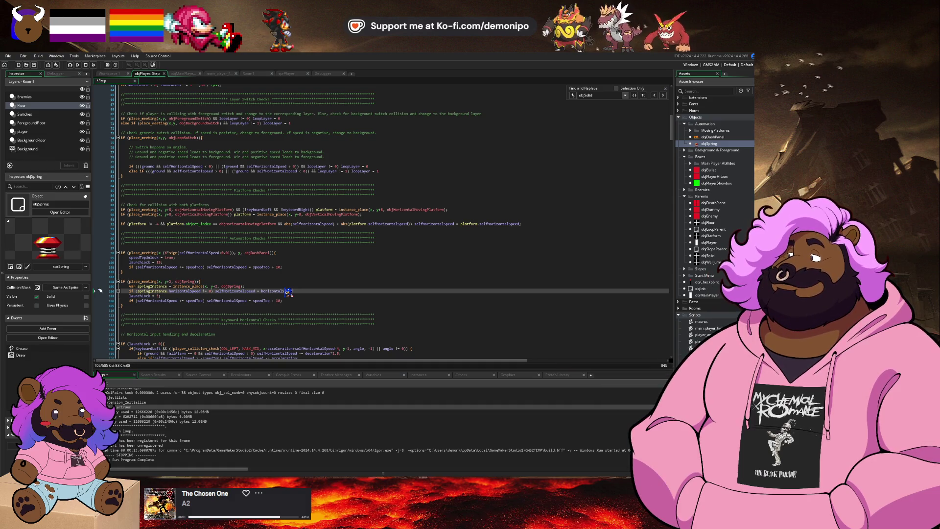
double_click(149, 291)
key(ctrl+c)
click(263, 291)
key(ctrl+v)
text(.)
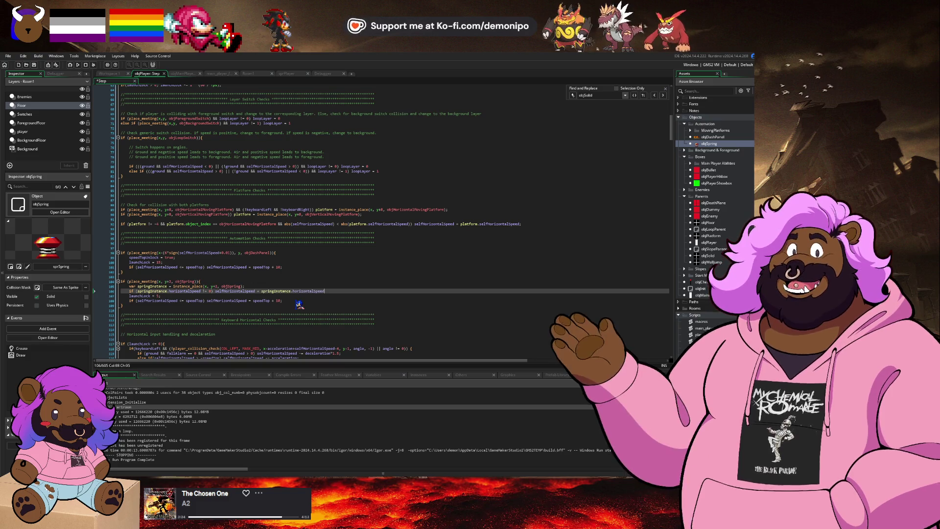
- Duplicate that line as a vertical version using verticalSpeed and selfVerticalSpeed
key(ctrl+d)
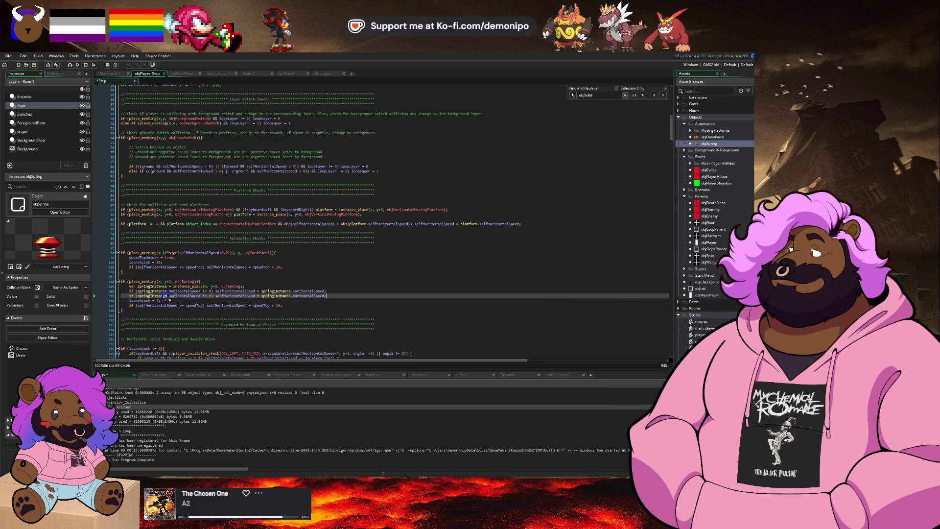
double_click(181, 296)
text(verticalSpeed)
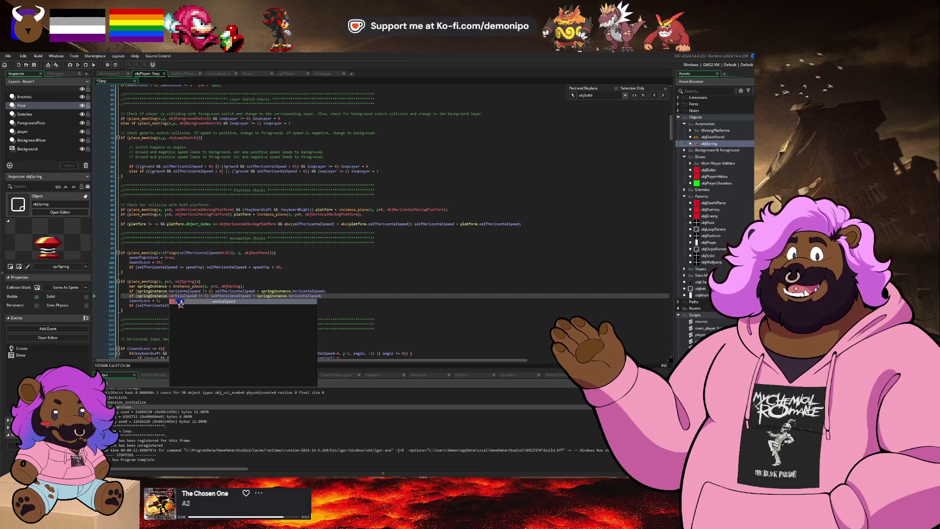
key(Right)
key(Right)
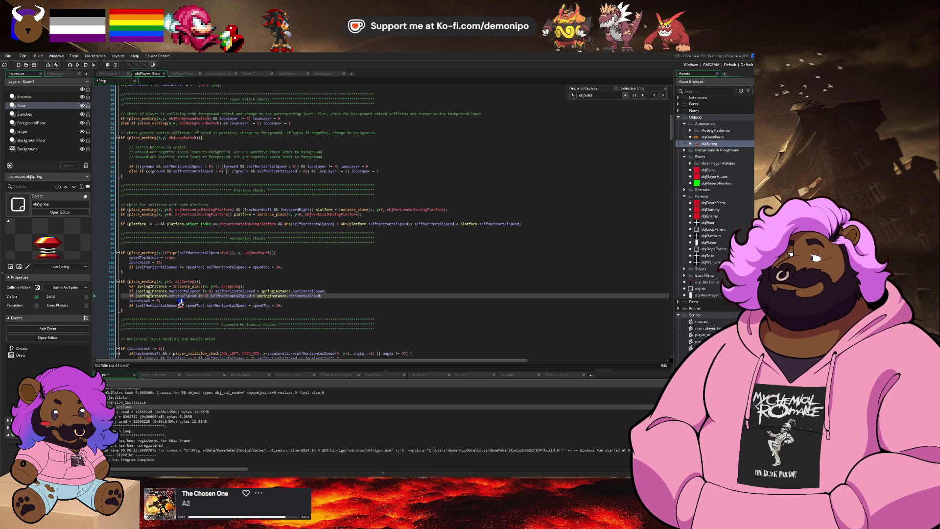
double_click(235, 297)
text(selfVerti)
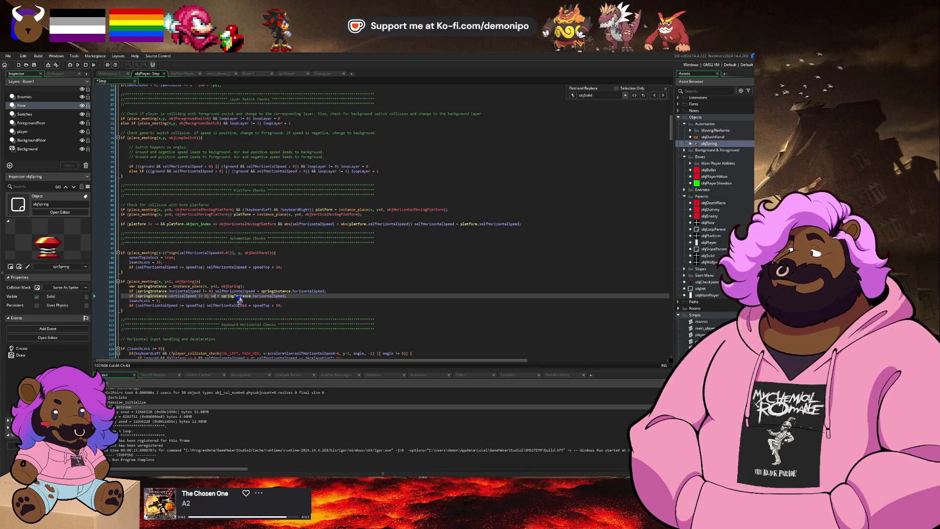
text(calSpeed)
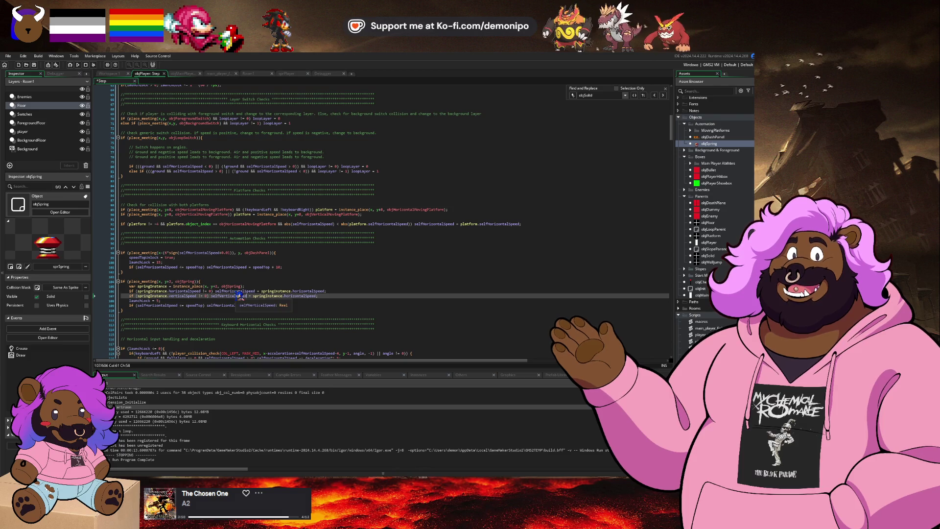
double_click(306, 296)
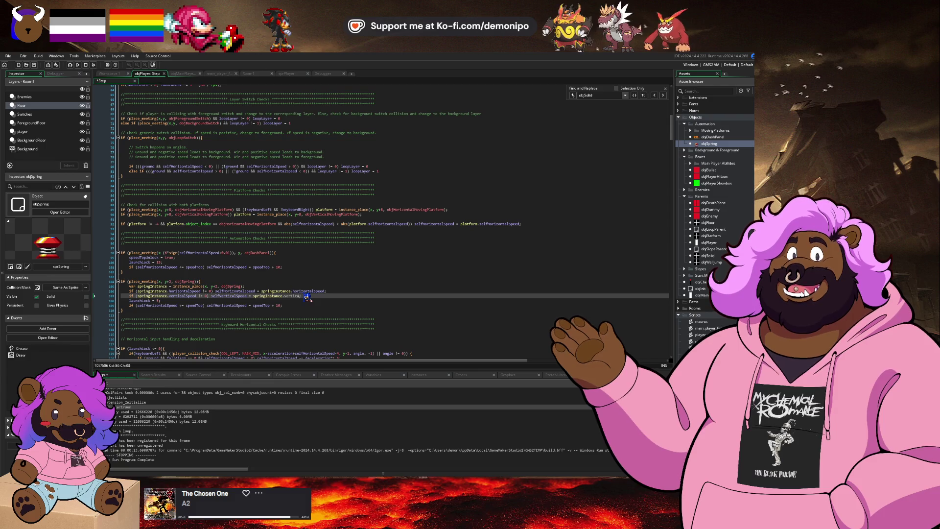
text(lid)
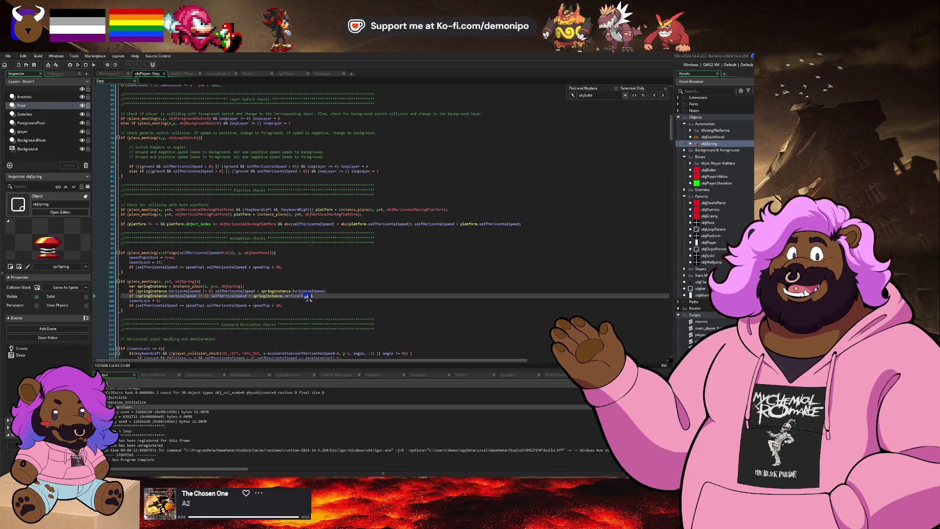
- Delete the old speedTop check line and switch to the Room1 layout
click(202, 305)
click(306, 305)
key(shift+Up)
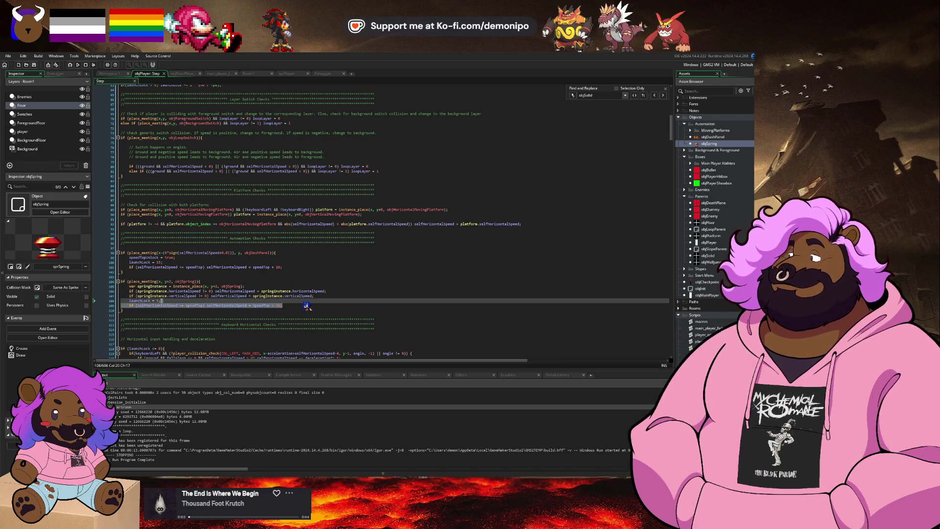
key(Delete)
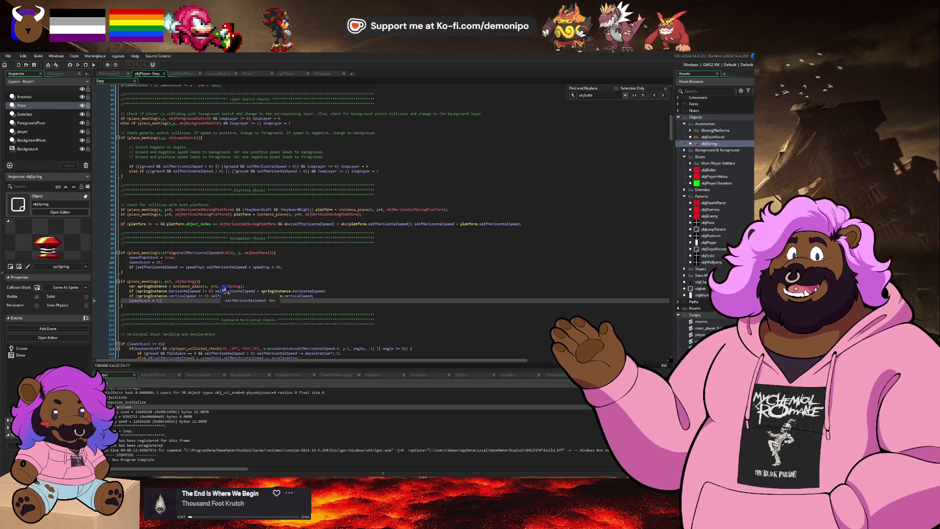
click(248, 75)
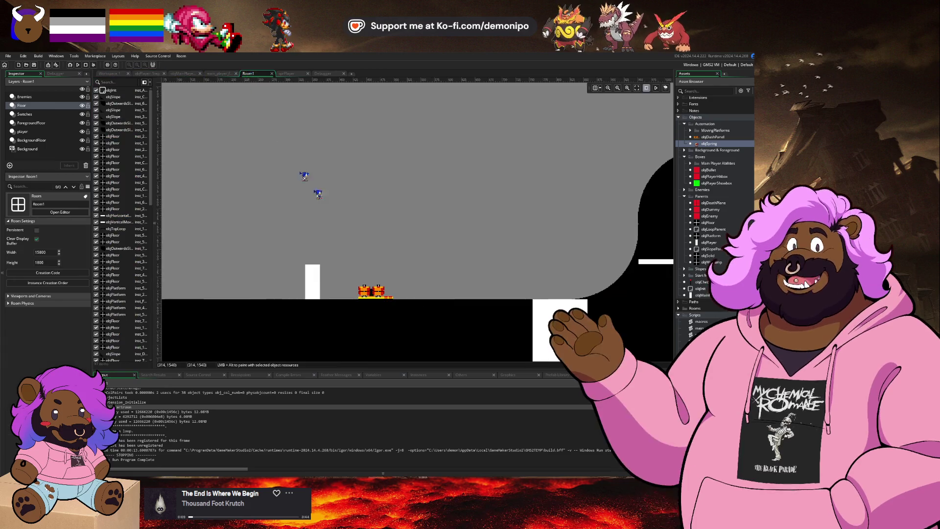
- Delete the dash panel in Room1 and place an objSpring instance in its spot
click(372, 289)
key(Delete)
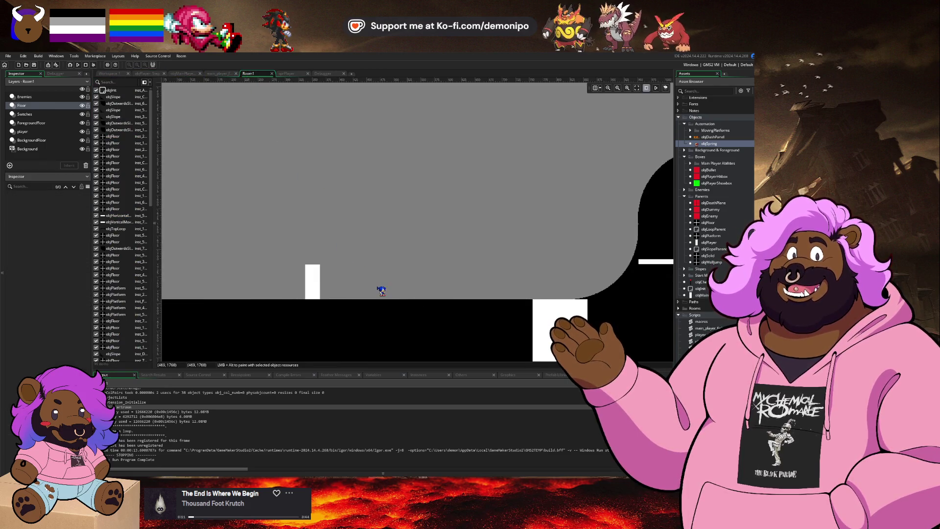
mouse_move(729, 145)
mouse_down()
mouse_move(482, 226)
mouse_move(458, 286)
mouse_up()
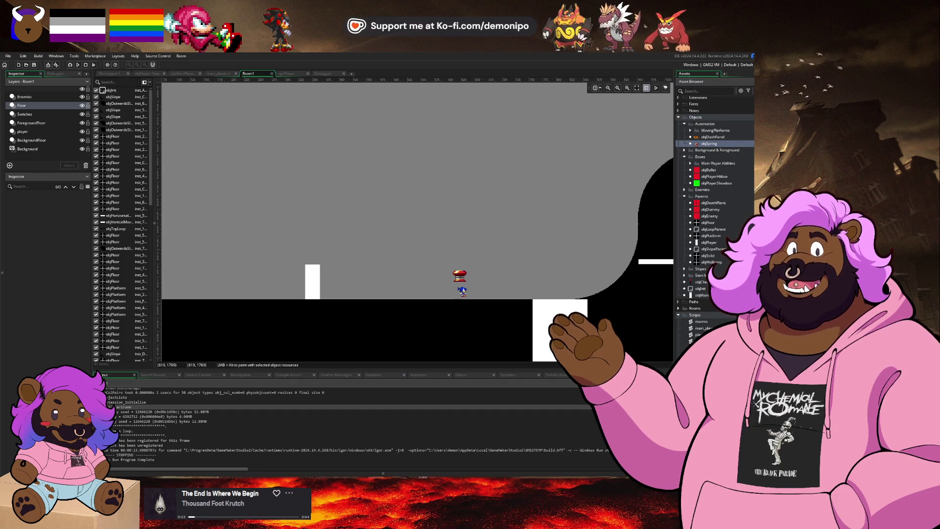
scroll(459, 286, up, 3)
- Scale the spring to 2×2, nudge it to x 598, y 1712, and open its instance settings
click(43, 329)
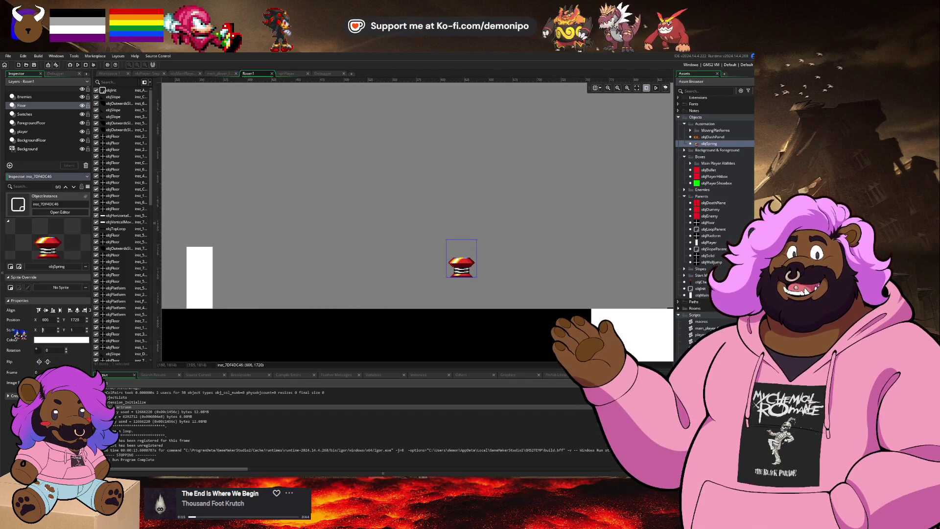
text(2)
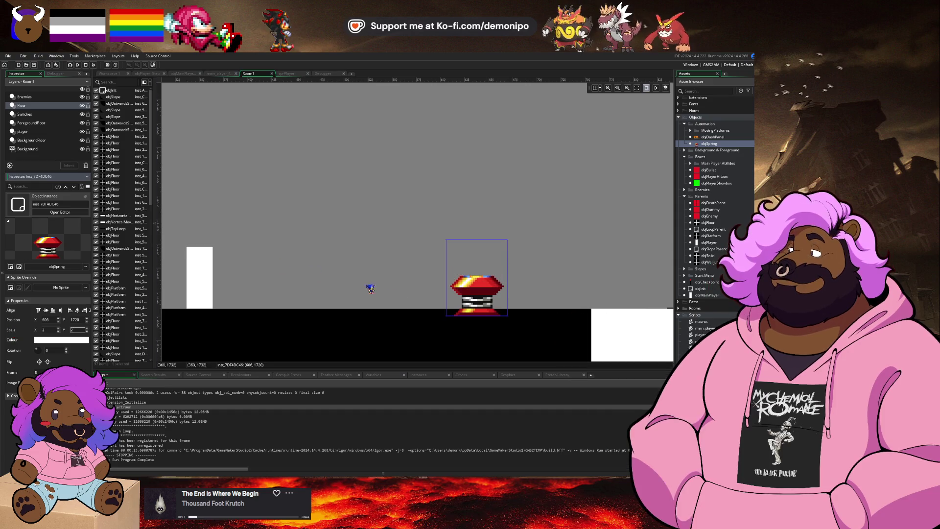
drag(486, 290, 481, 282)
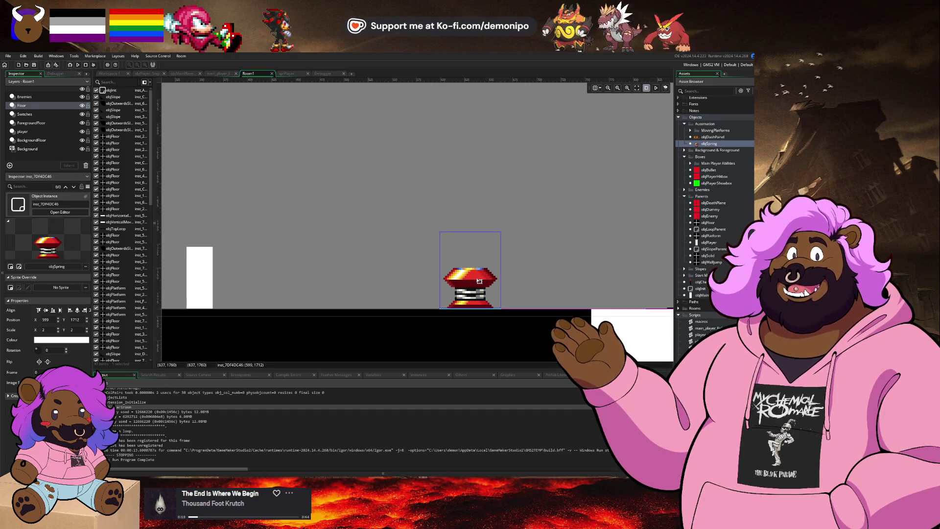
scroll(418, 252, up, 5)
key(Left)
key(Down)
key(Up)
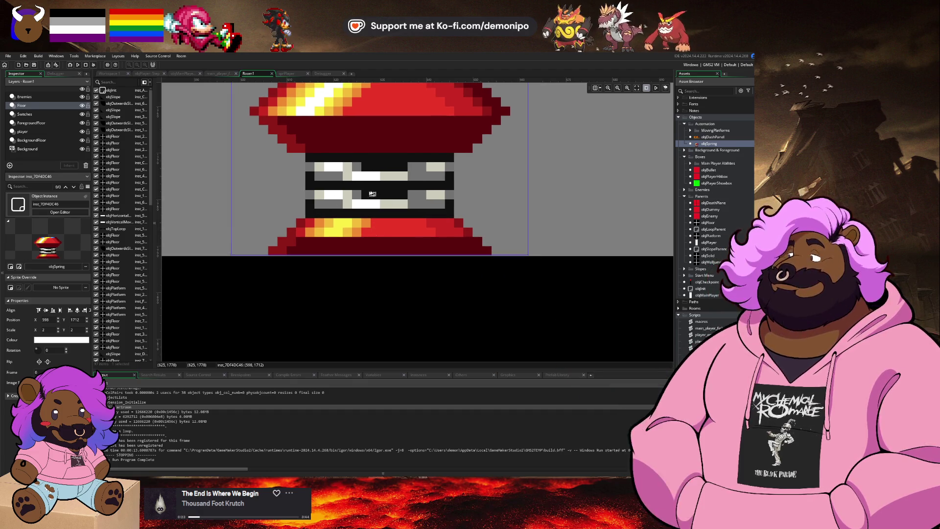
scroll(333, 244, down, 4)
double_click(333, 243)
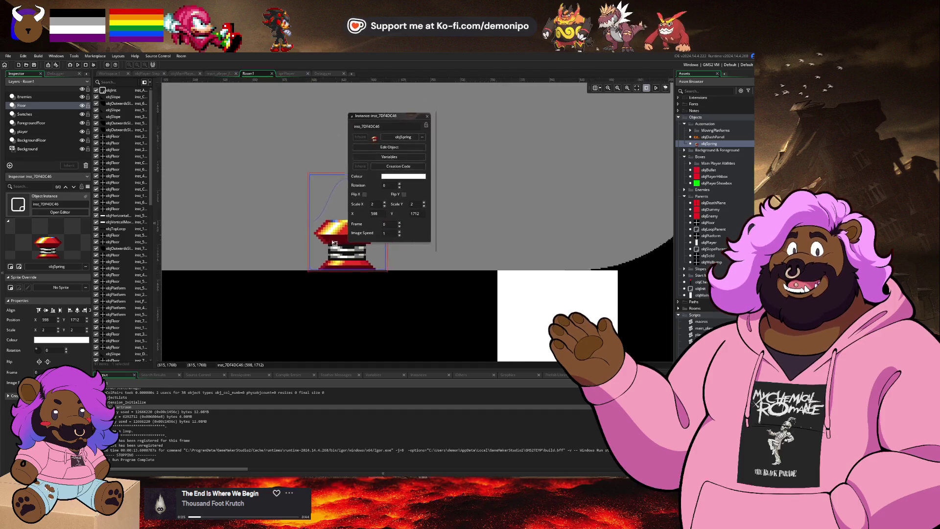
- Give the spring instance creation code verticalSpeed = 15, test-run the game, then open objSpring
click(396, 194)
text(verticalSpe)
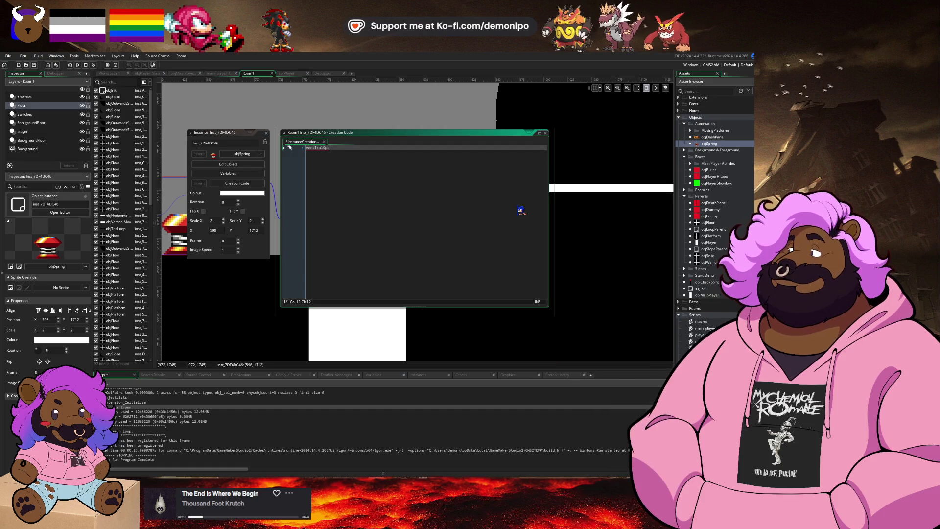
text(ed = )
text(15;)
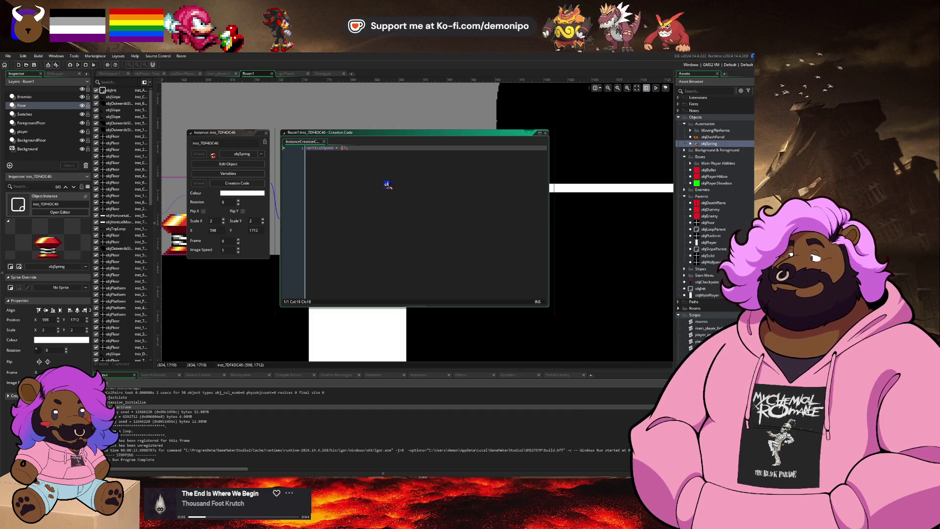
click(71, 65)
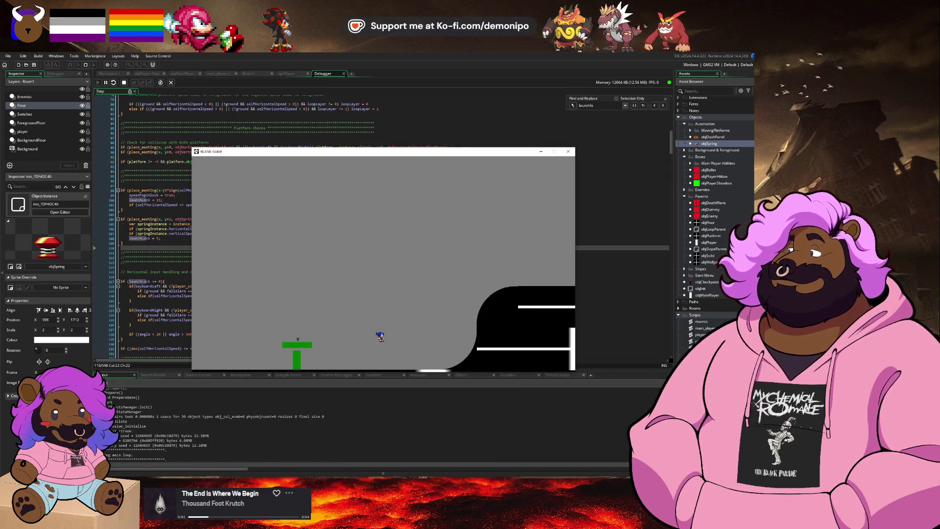
key(Escape)
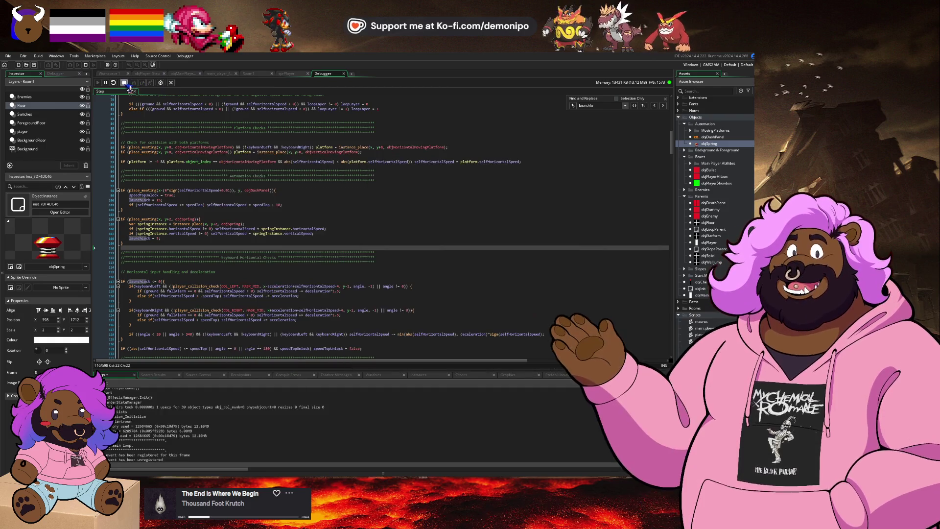
double_click(708, 143)
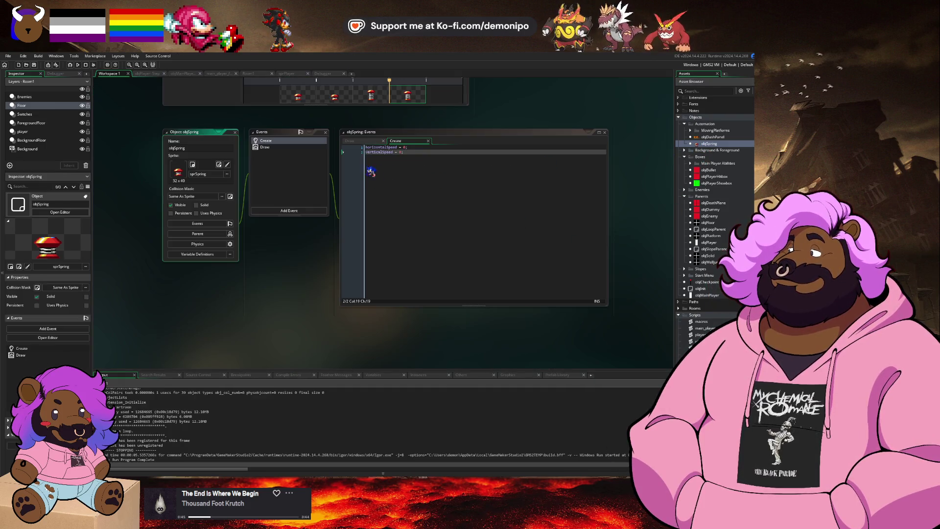
- Append draw_self() to objSpring's Draw event and return to objPlayer's Step code
key(Return)
key(Return)
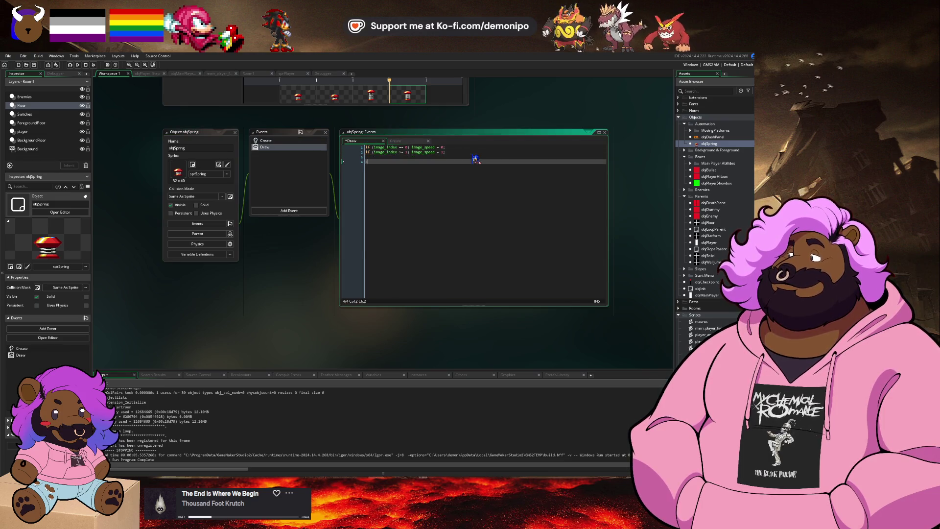
text(draw_self();)
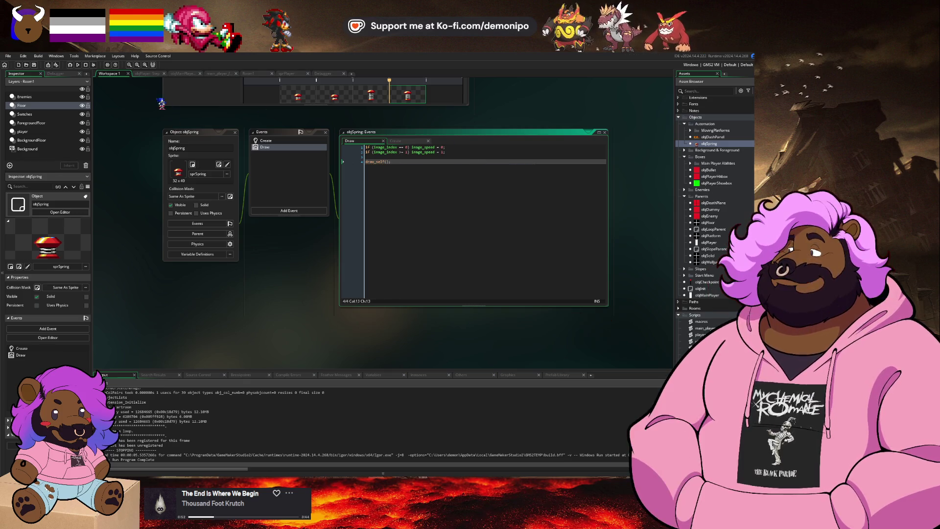
click(149, 74)
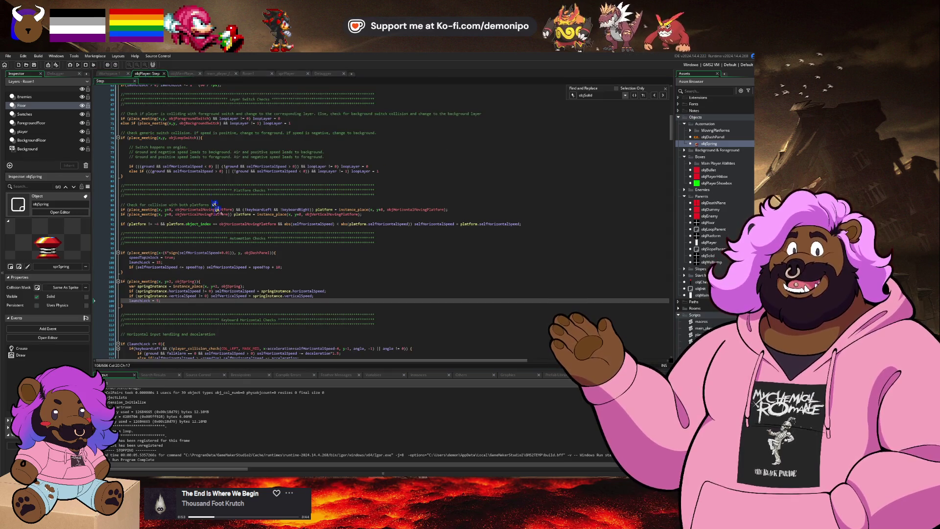
- Add springInstance.image_index = 1 after the spring speed lines using autocomplete
click(350, 292)
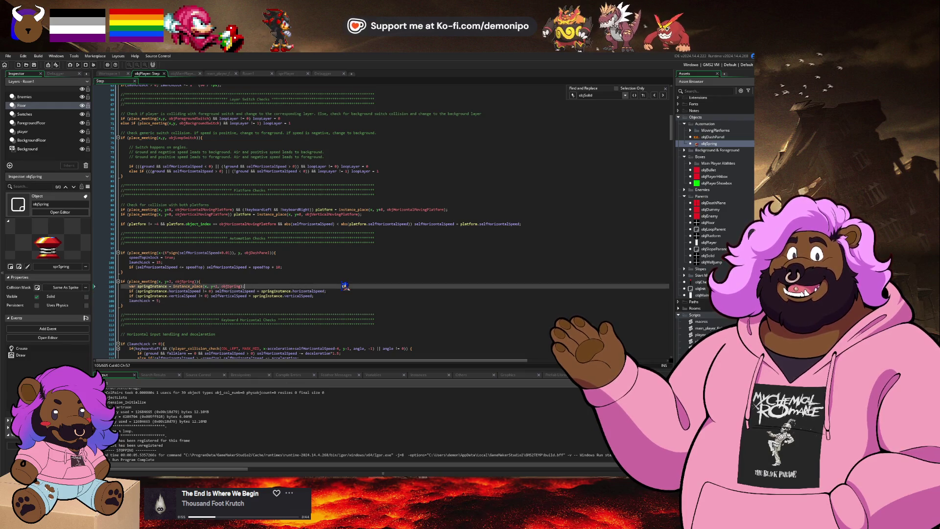
click(352, 301)
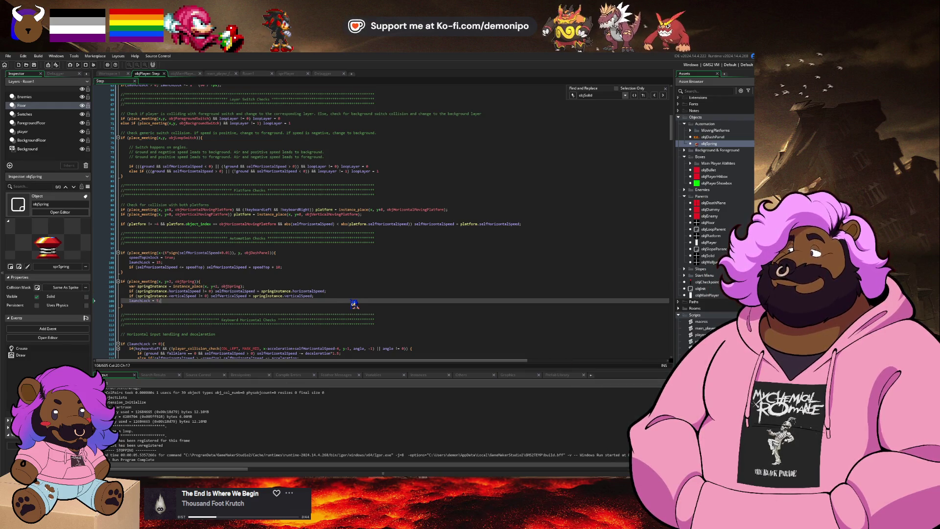
key(Return)
text(spring)
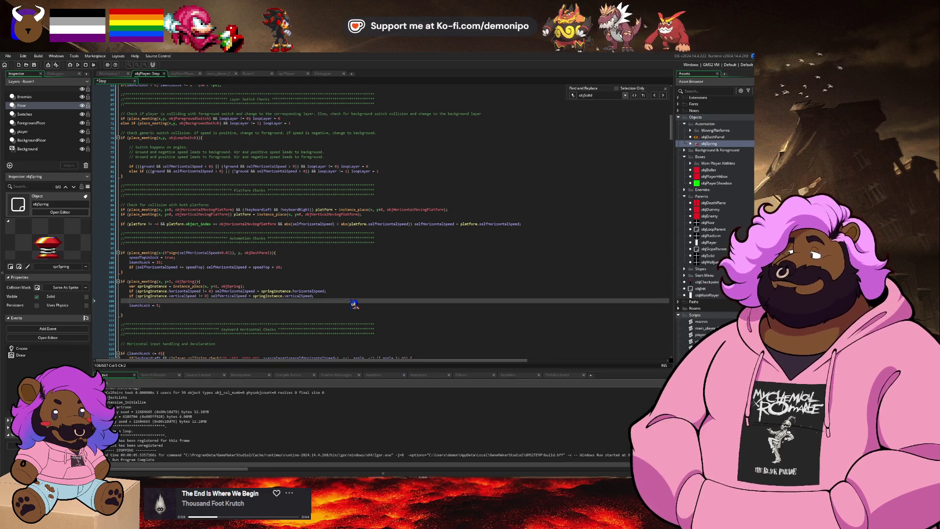
key(Return)
text(Instance.image)
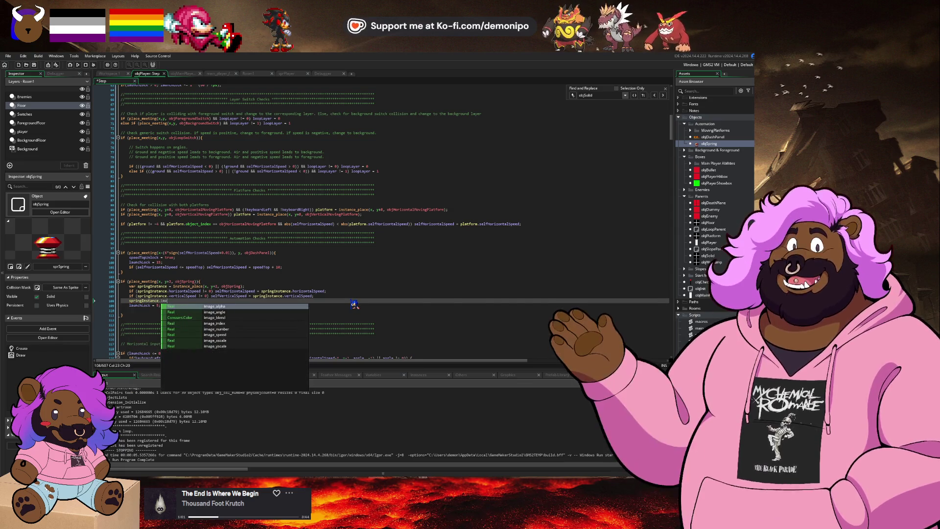
key(Down)
key(Down)
key(Down)
key(Return)
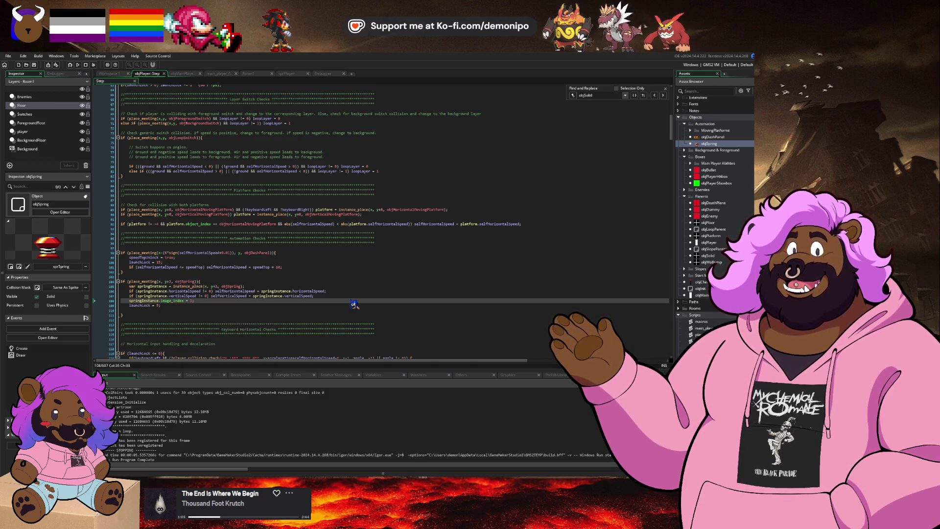
- Tidy the blank line and stray characters around launchLock = 5, then debug-run the game
click(354, 304)
key(Delete)
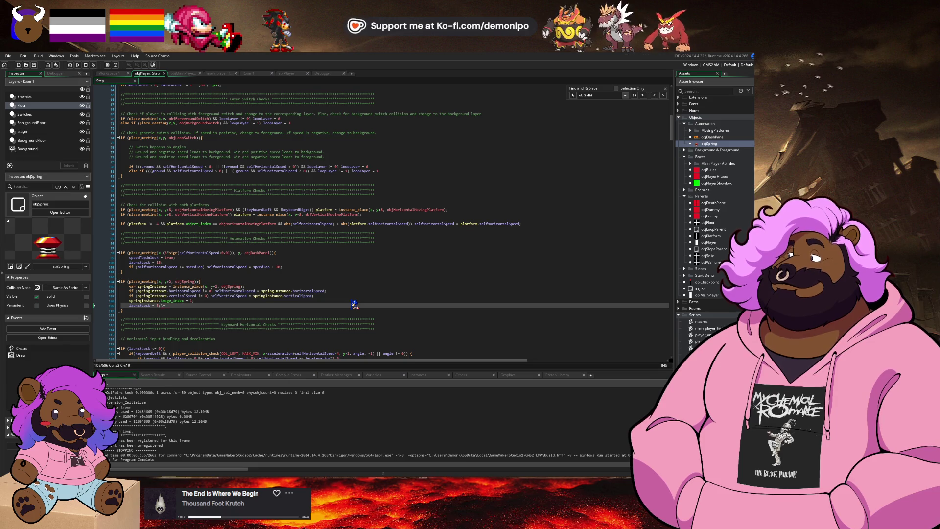
key(BackSpace)
key(BackSpace)
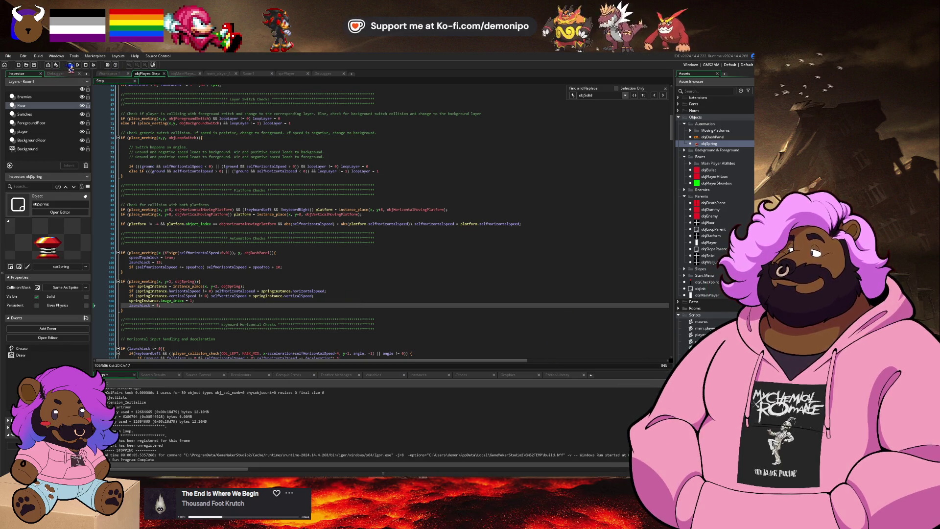
click(70, 65)
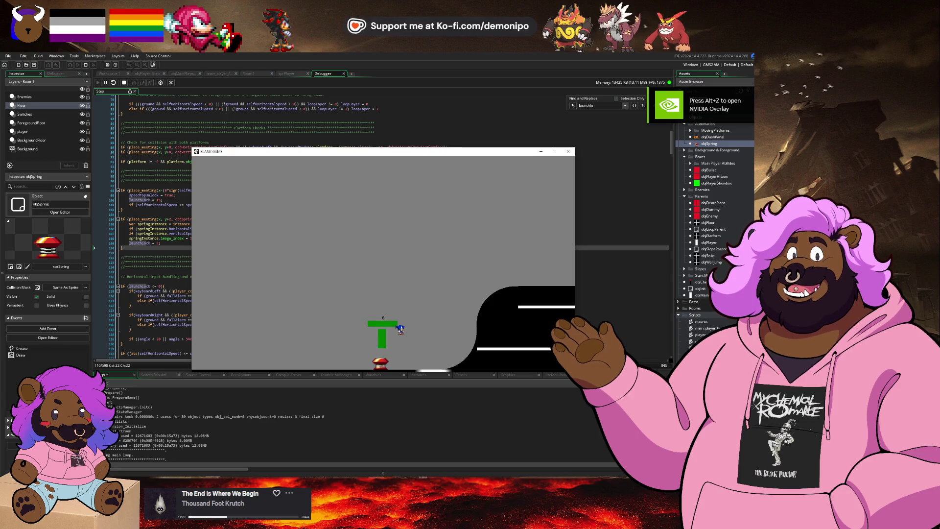
- Move the player right so the spring launches it upward, then stop the test run
key(Right)
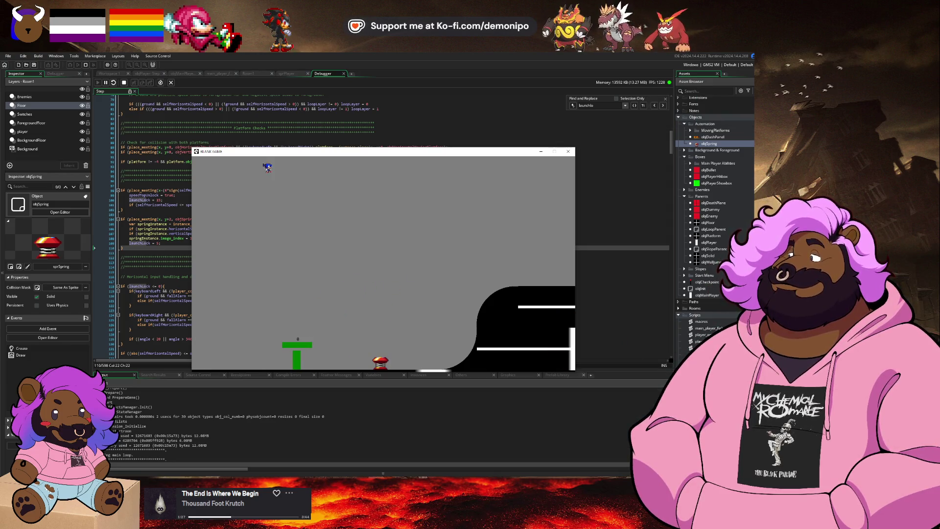
click(124, 82)
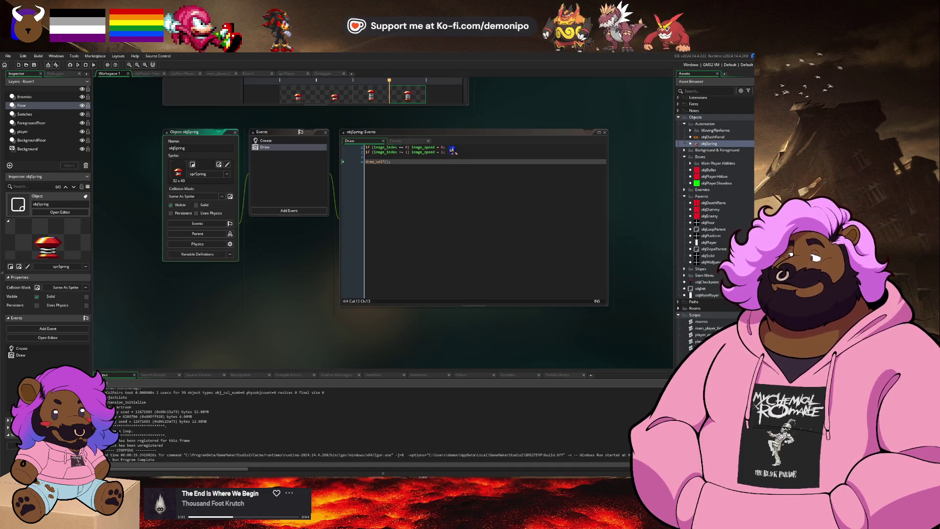
- Delete the image_index if-condition from the first line of objSpring's Draw code
click(454, 147)
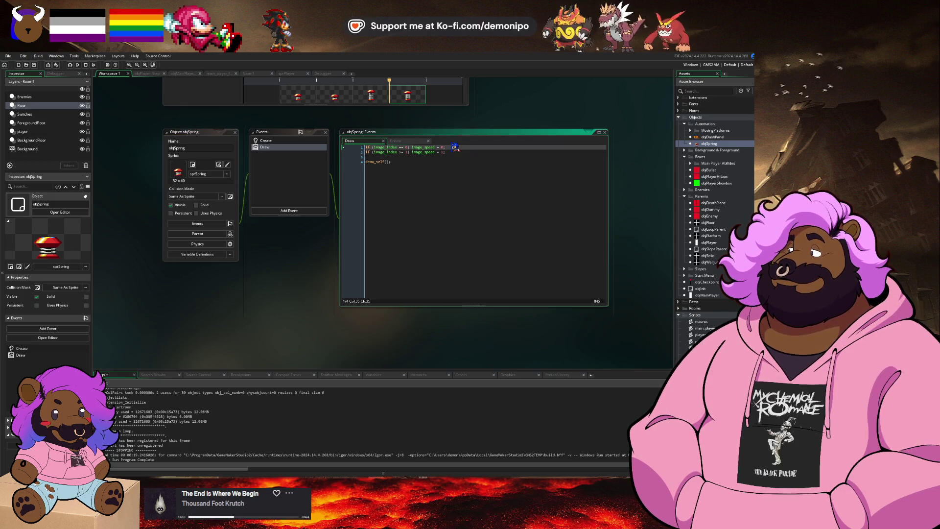
key(shift+Home)
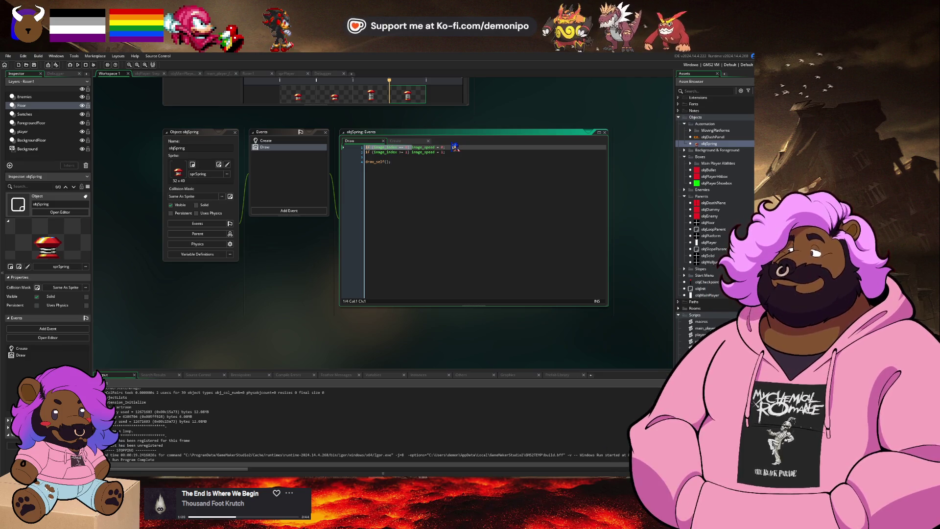
key(BackSpace)
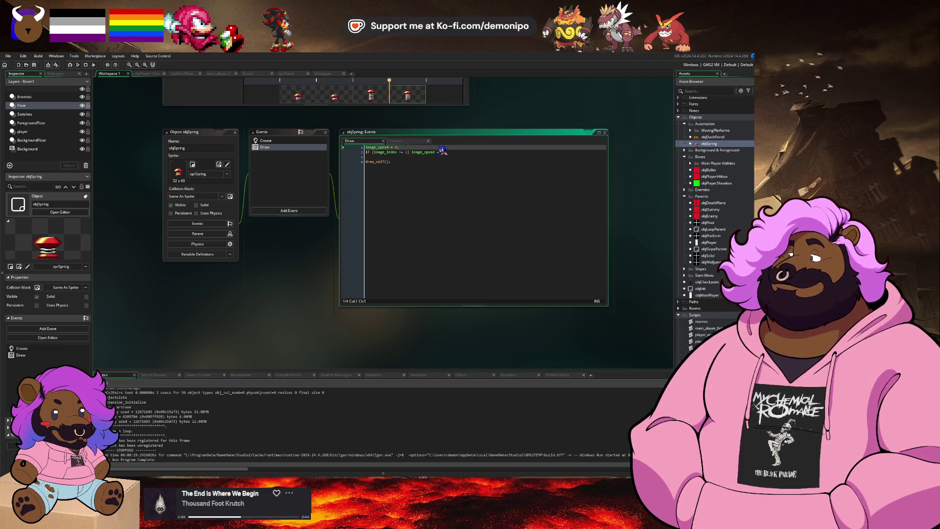
- Run the game in debug mode with F6 to test the spring, then stop it
key(F6)
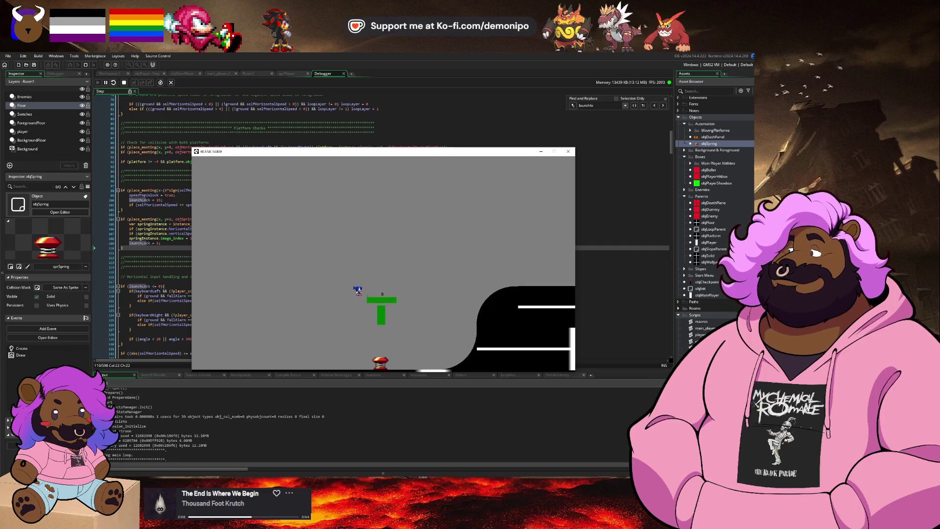
click(124, 83)
key(alt+Tab)
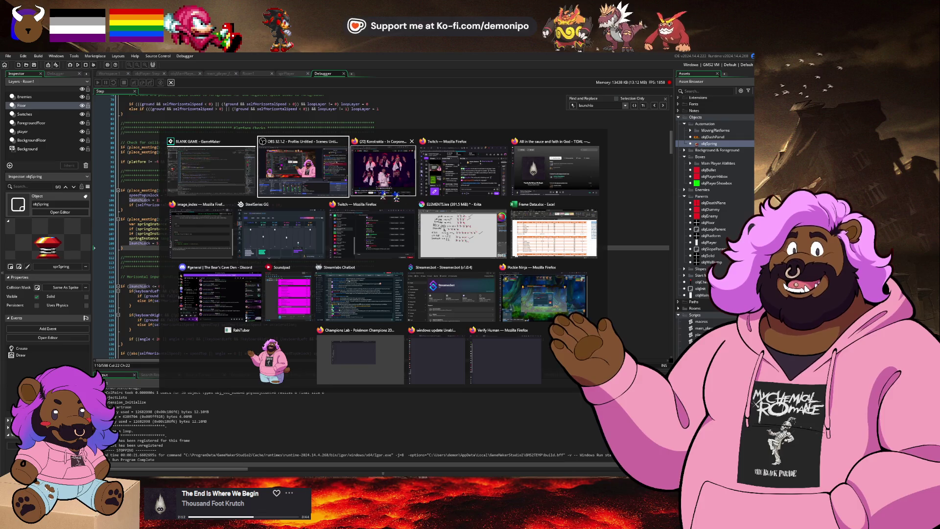
- Read the image_index manual page, then bring up the Automation Tools task checklist
click(201, 230)
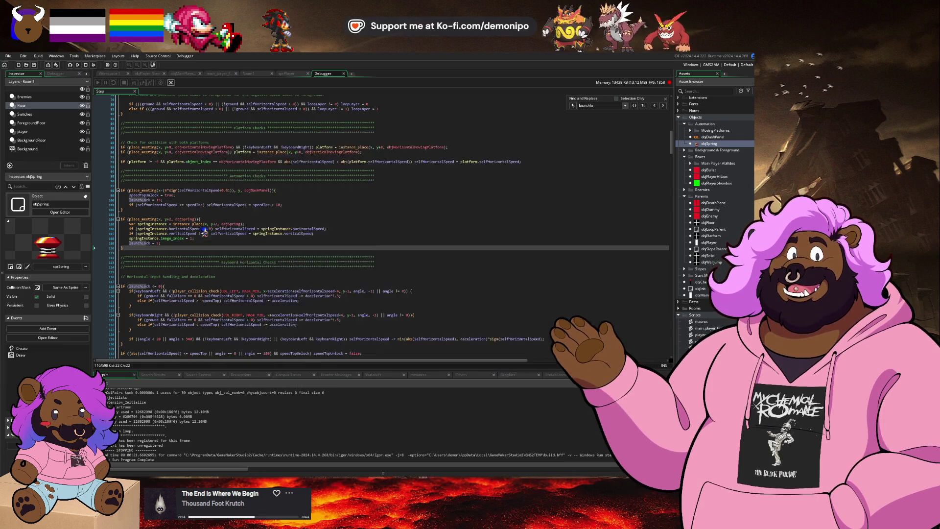
scroll(233, 220, up, 10)
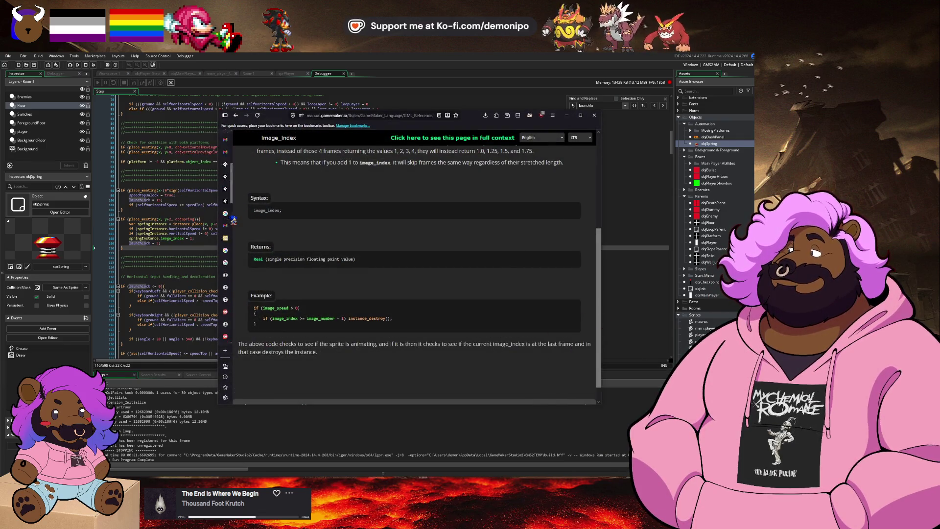
click(226, 148)
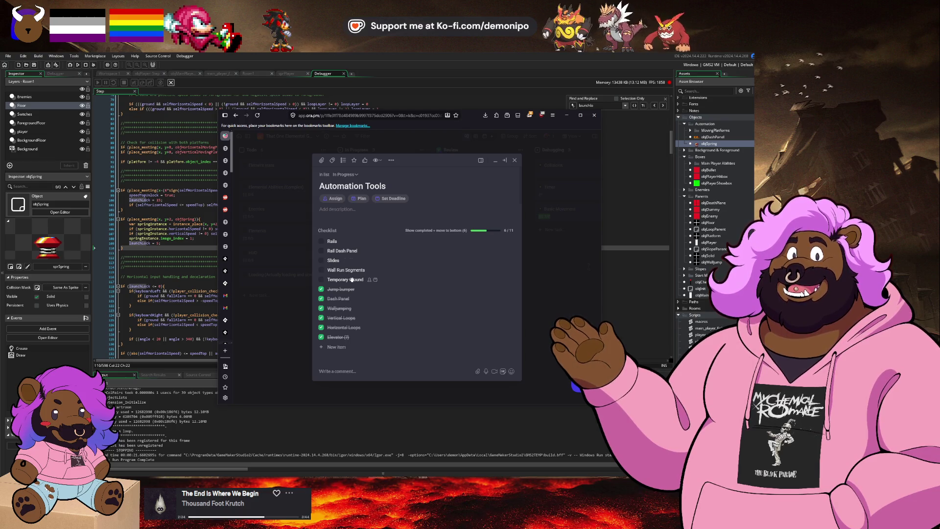
- Revisit the Automation Tools checklist, then open the Springs sprite sheet on The Spriters Resource
click(196, 273)
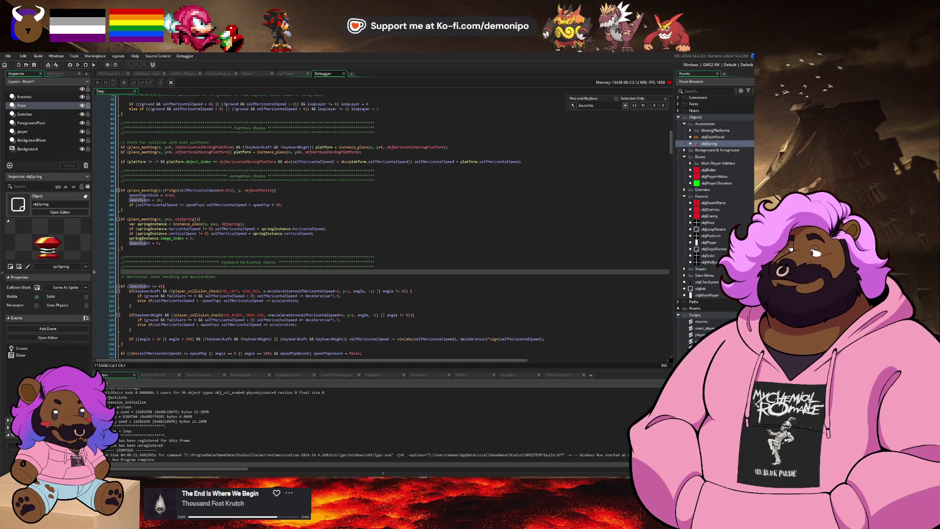
key(alt+Tab)
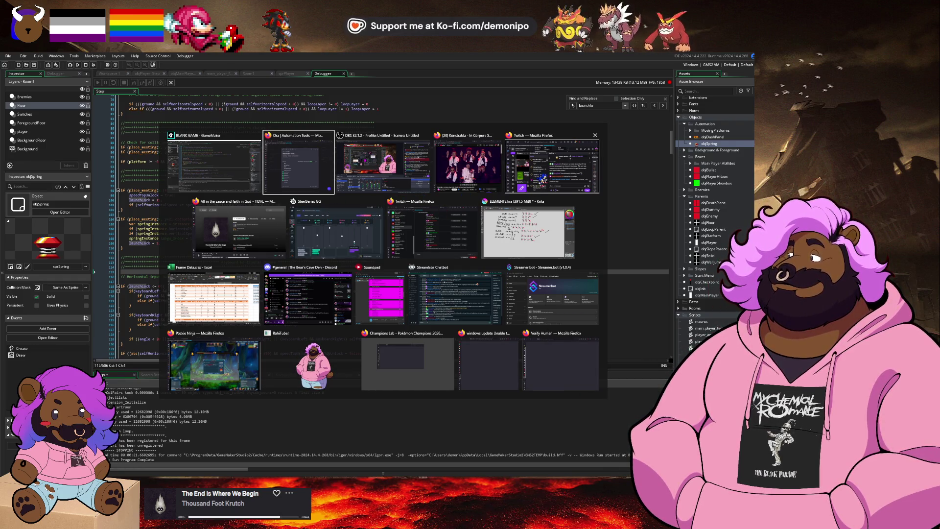
key(Return)
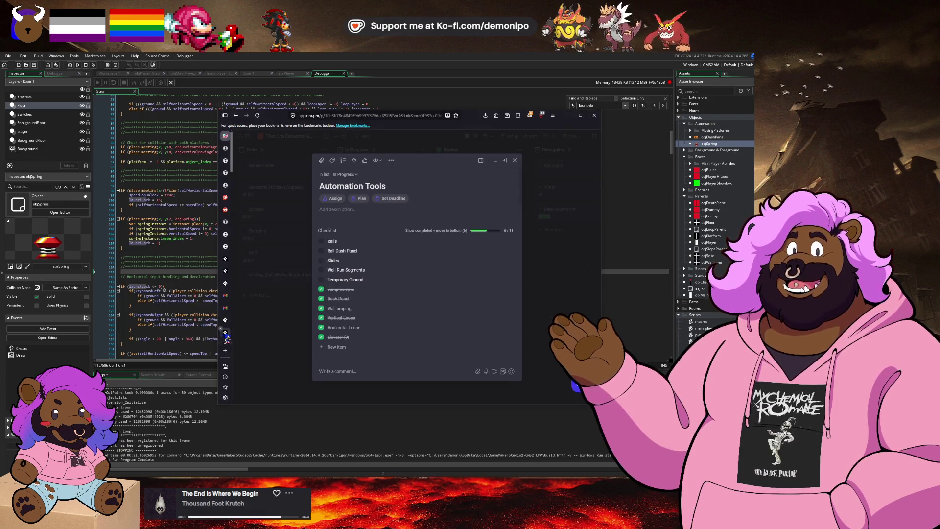
click(226, 339)
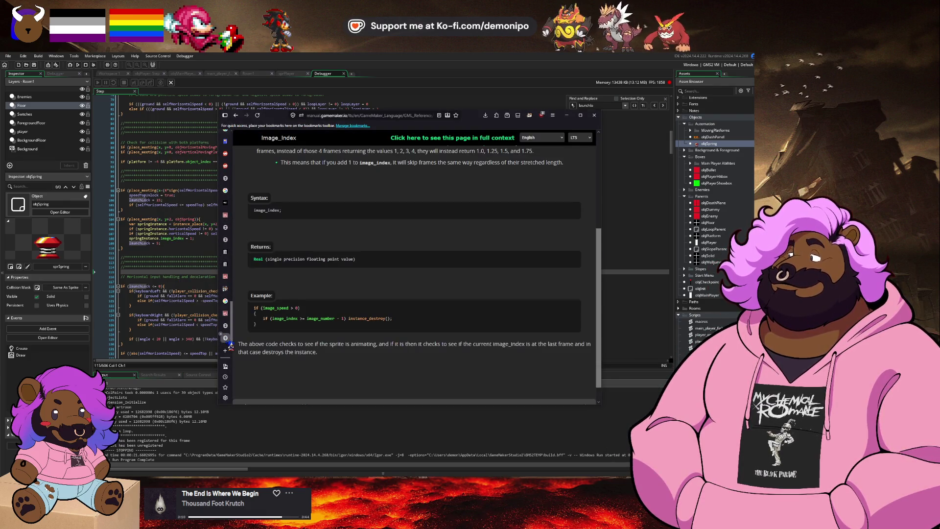
click(227, 316)
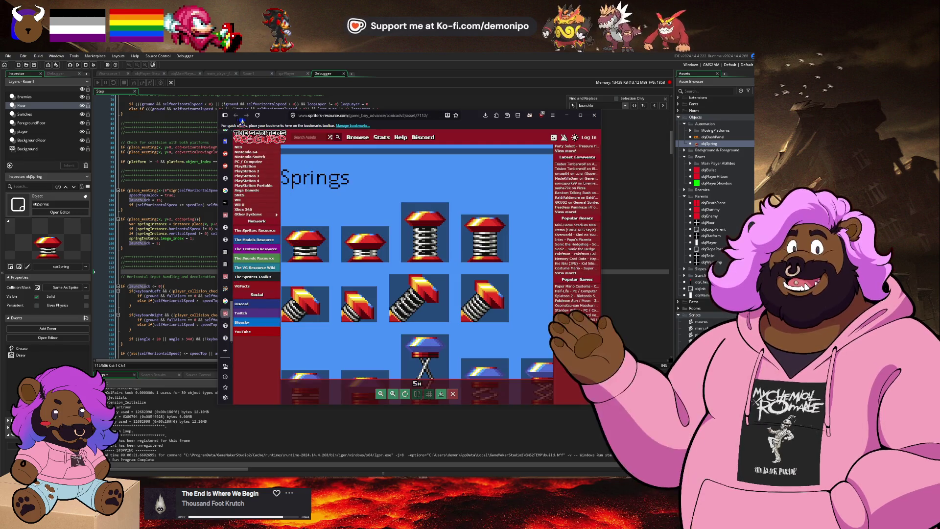
- Scroll the Sonic Advance 2 sprite list and view Egg Utopia Zone, then return to objPlayer's Step code
click(225, 301)
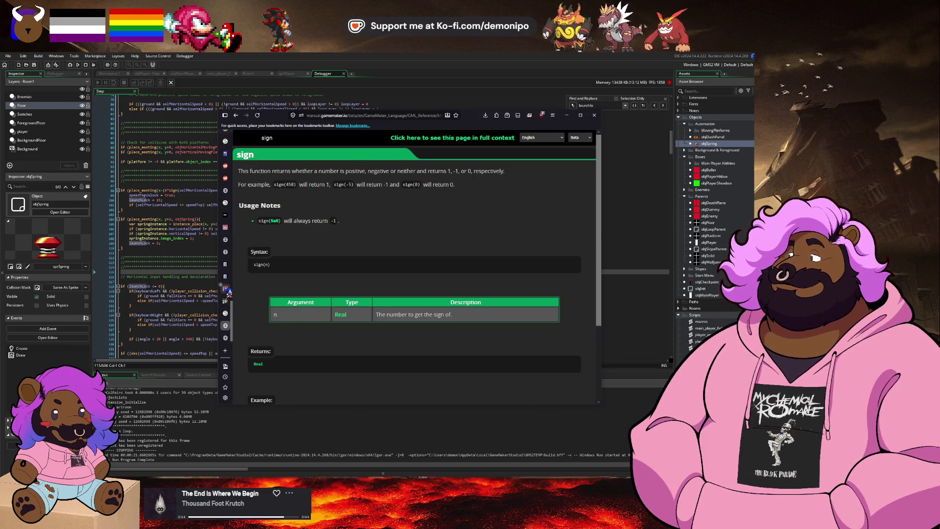
click(226, 288)
scroll(350, 252, up, 3)
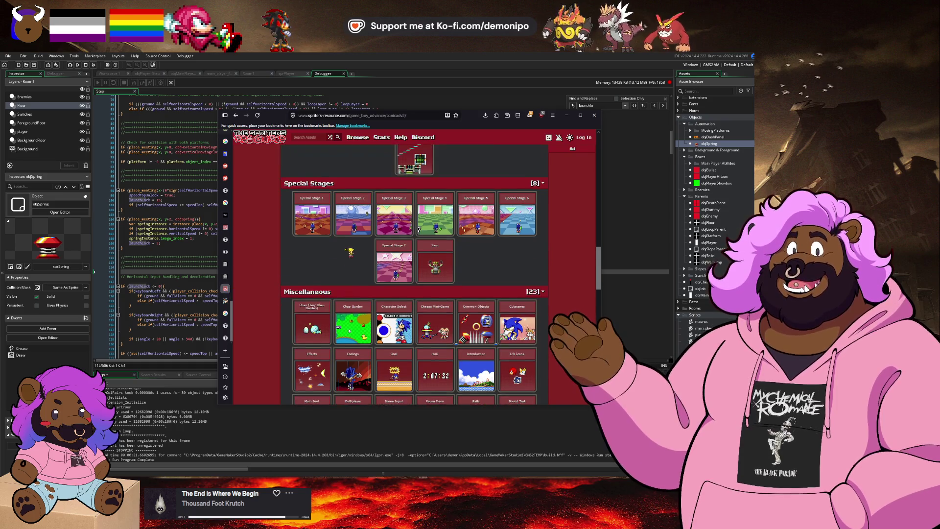
scroll(349, 253, up, 2)
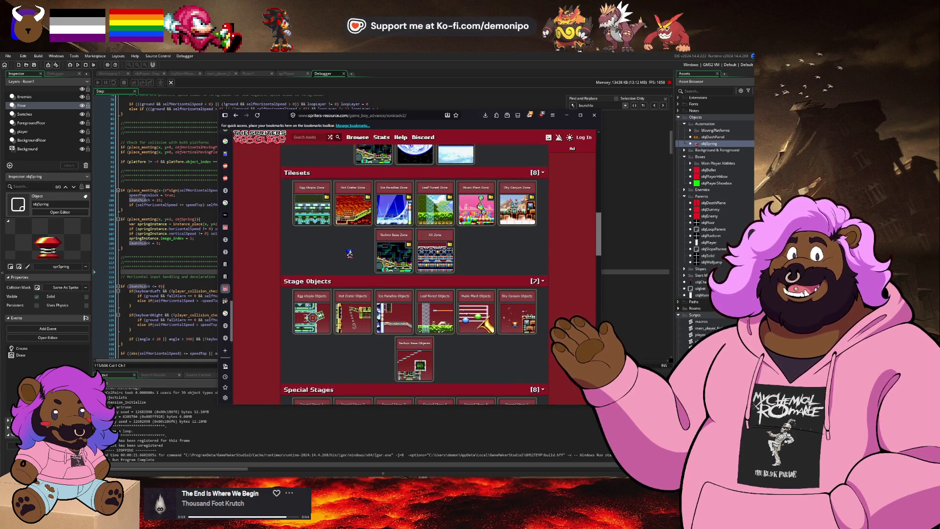
scroll(351, 253, up, 1)
scroll(350, 253, up, 1)
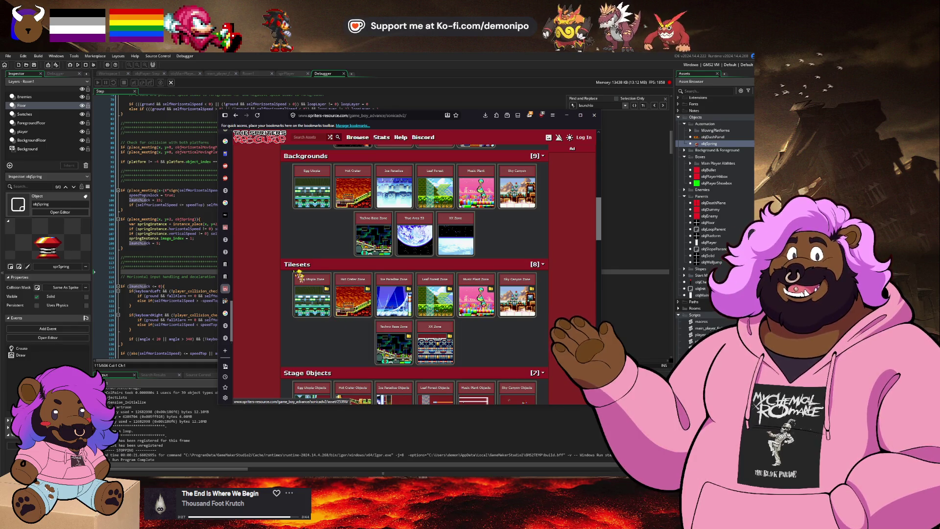
click(327, 300)
click(235, 115)
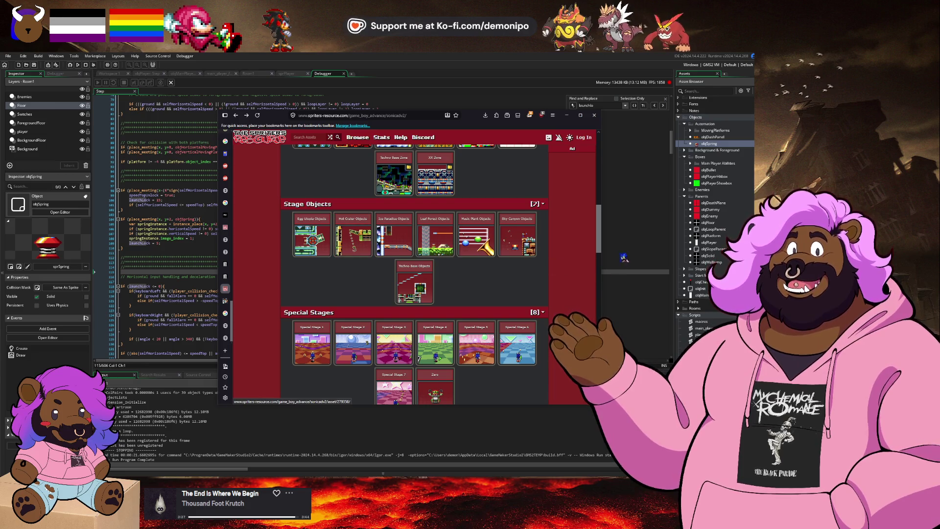
click(624, 256)
scroll(714, 312, down, 4)
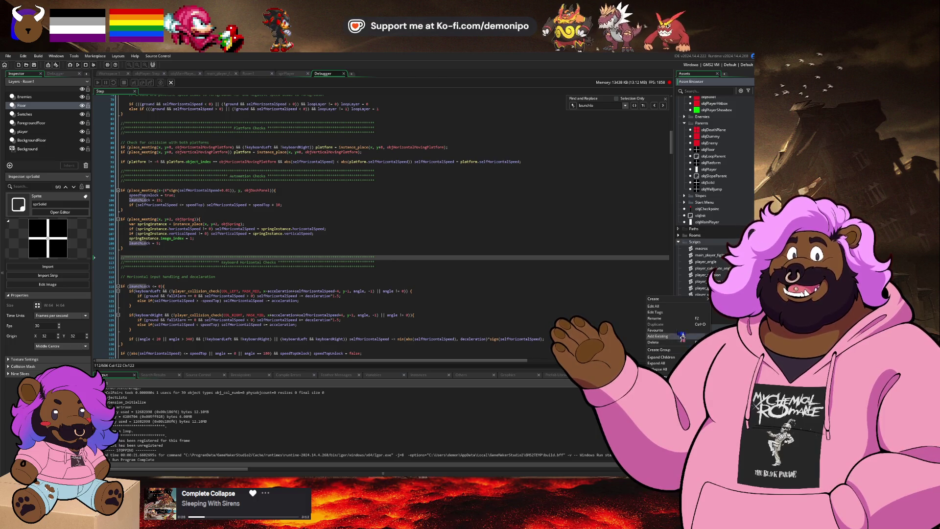
- Create a new sprite and name it sprTemporaryFloor
key(alt+s)
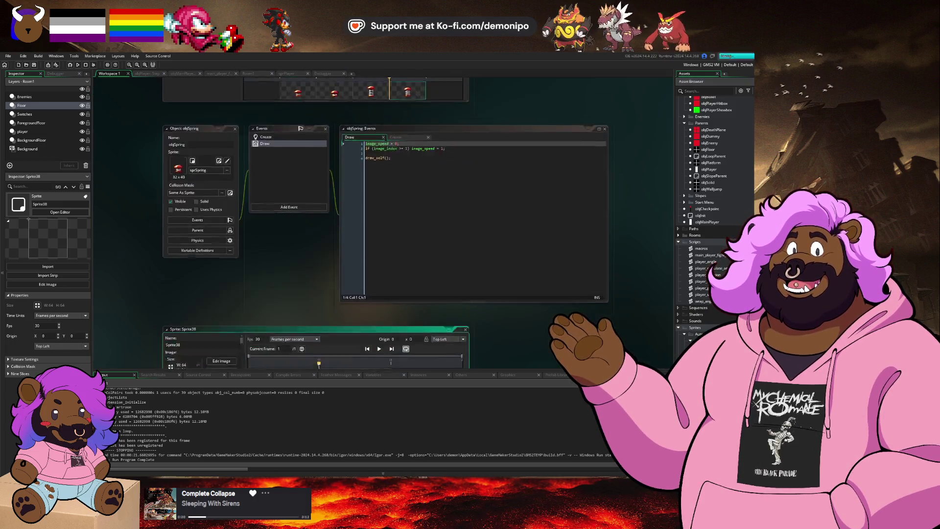
double_click(198, 150)
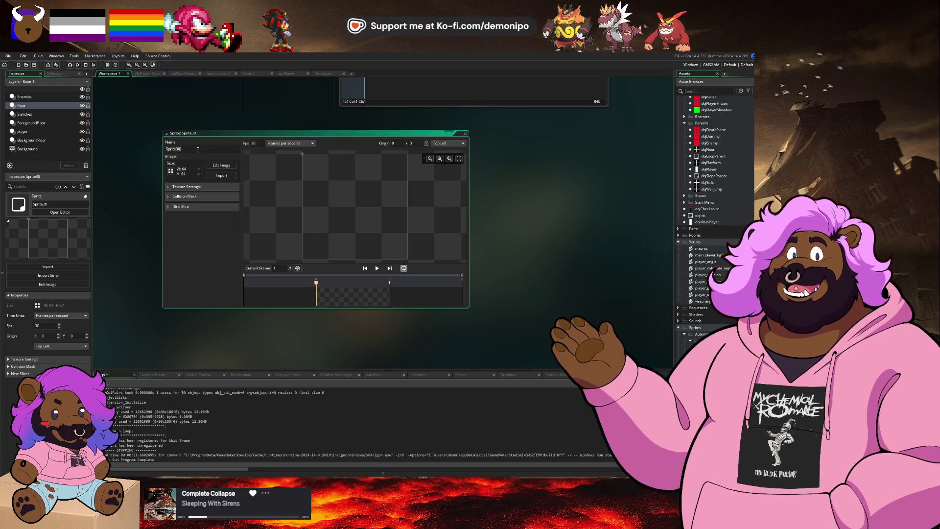
text(spr)
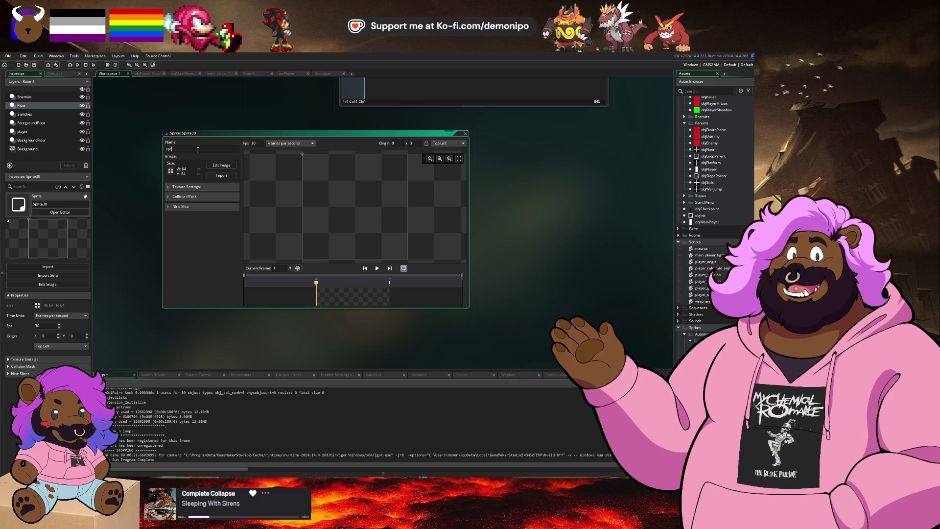
text(TemporaryFloor)
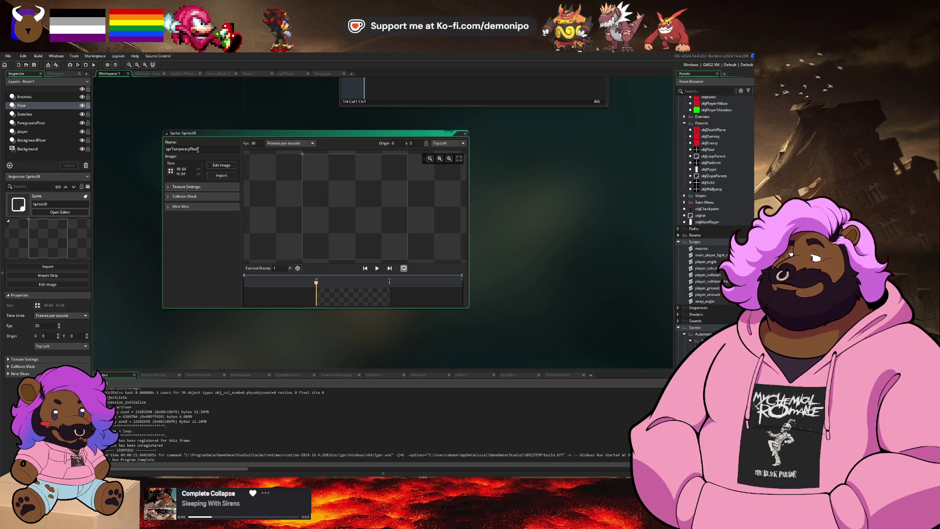
key(Return)
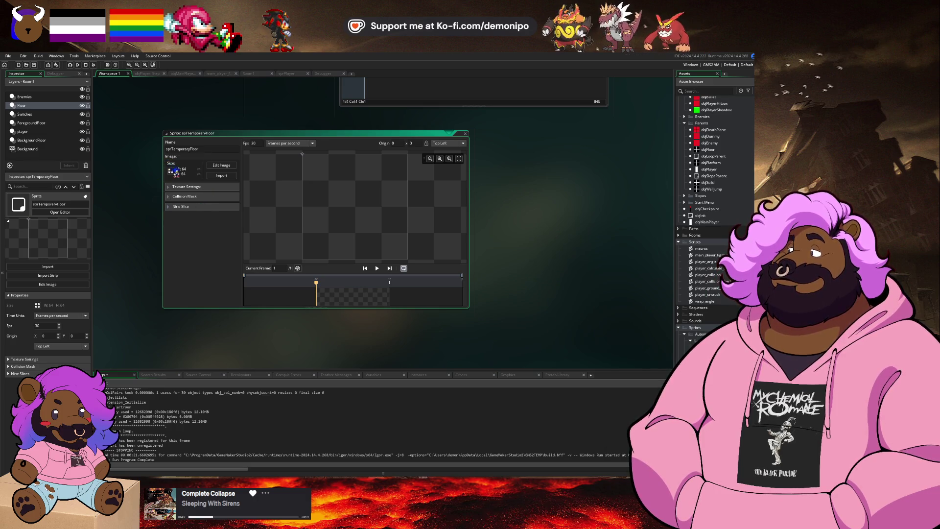
- Resize the sprite canvas to 200×64 and open it in the image editor
click(171, 169)
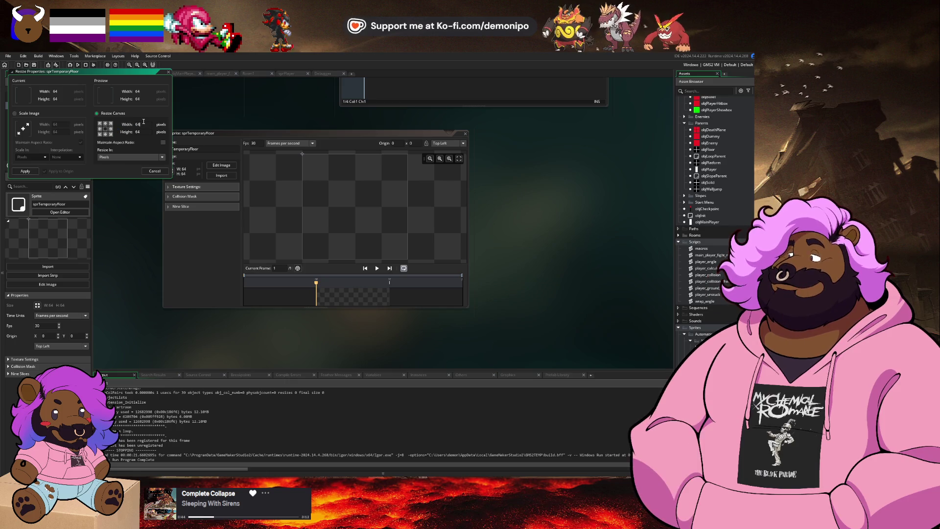
text(0)
key(Return)
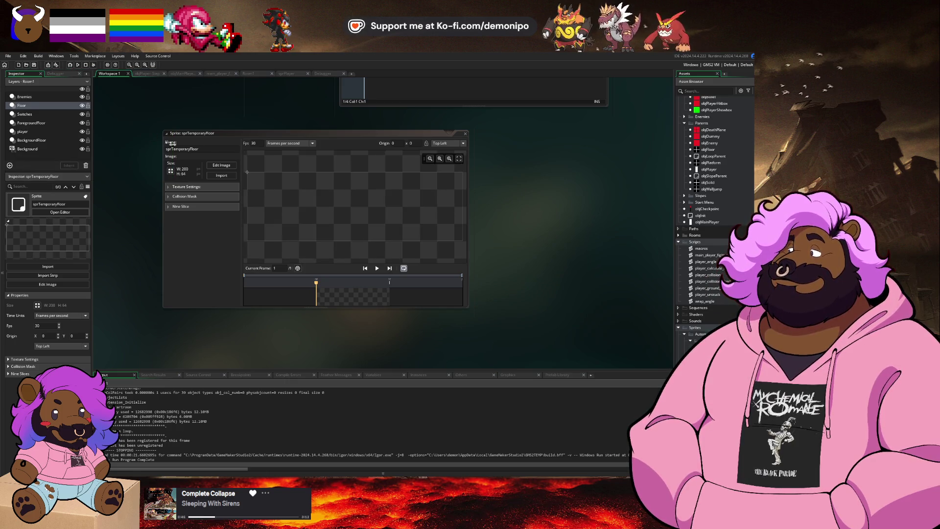
click(227, 168)
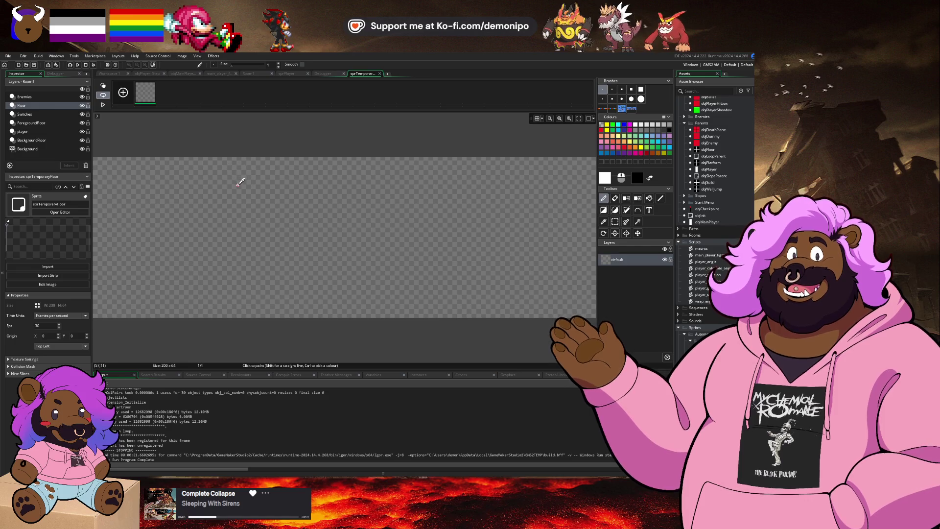
- Fill the canvas black and set the pencil brush size to 8
click(284, 202)
key(d)
scroll(176, 193, up, 3)
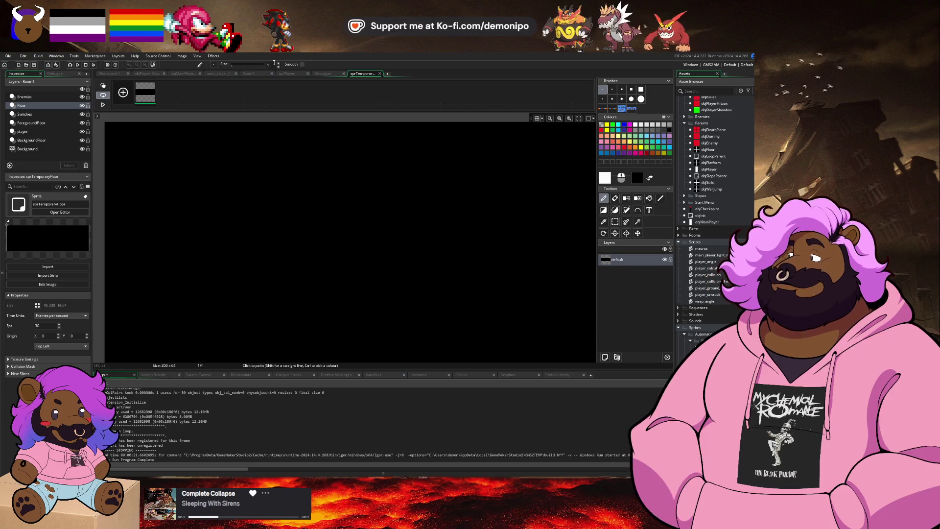
click(278, 63)
scroll(191, 152, down, 1)
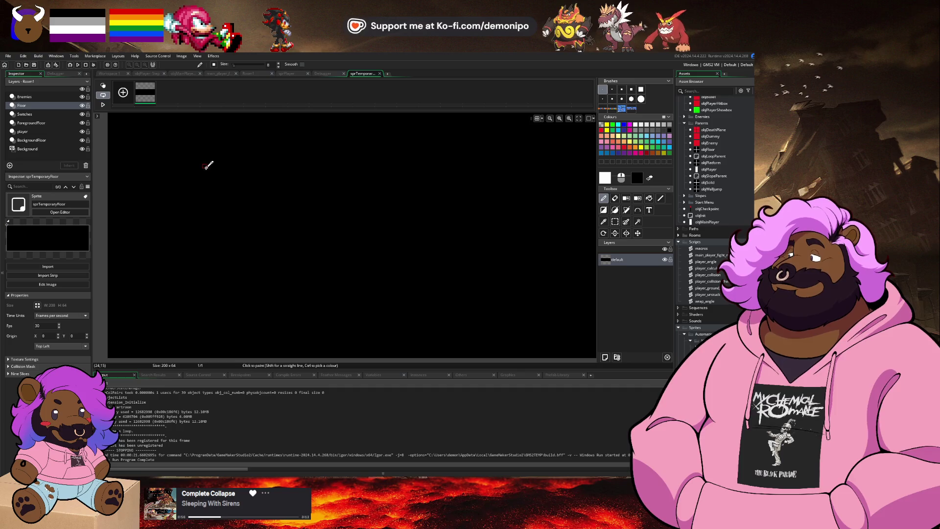
scroll(208, 166, down, 1)
mouse_move(216, 132)
mouse_down()
mouse_move(230, 141)
mouse_move(222, 325)
mouse_up()
key(ctrl+z)
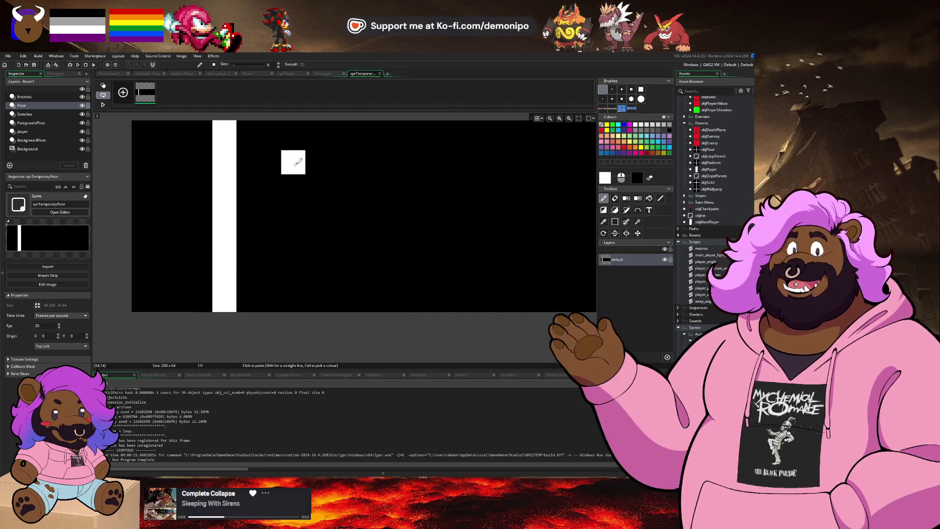
- Copy the white bar as a custom brush and stamp evenly spaced vertical bars across the sprite
key(s)
drag(132, 121, 150, 165)
key(ctrl+c)
drag(237, 310, 288, 291)
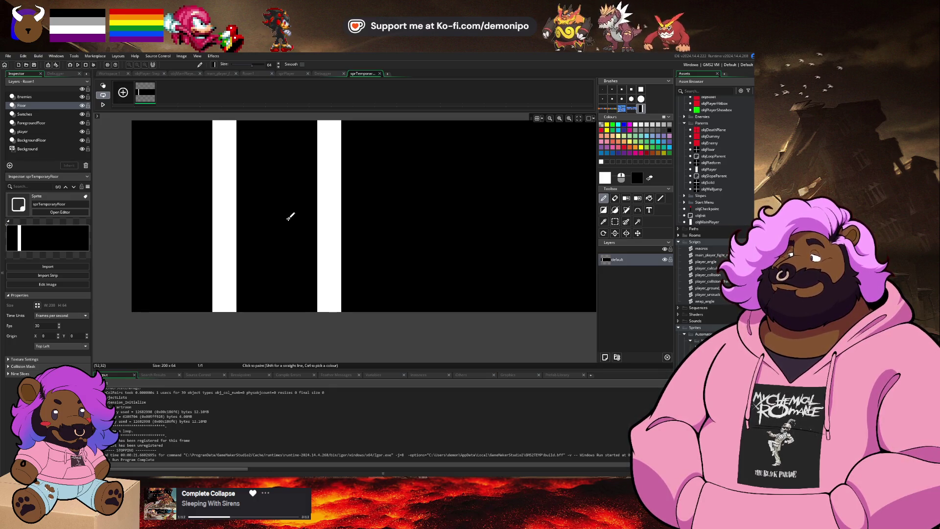
click(290, 216)
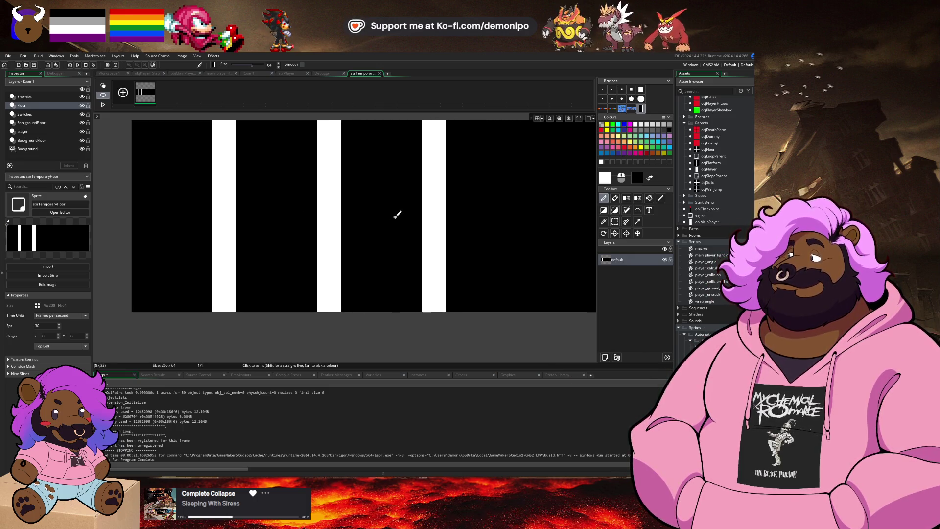
scroll(274, 205, right, 5)
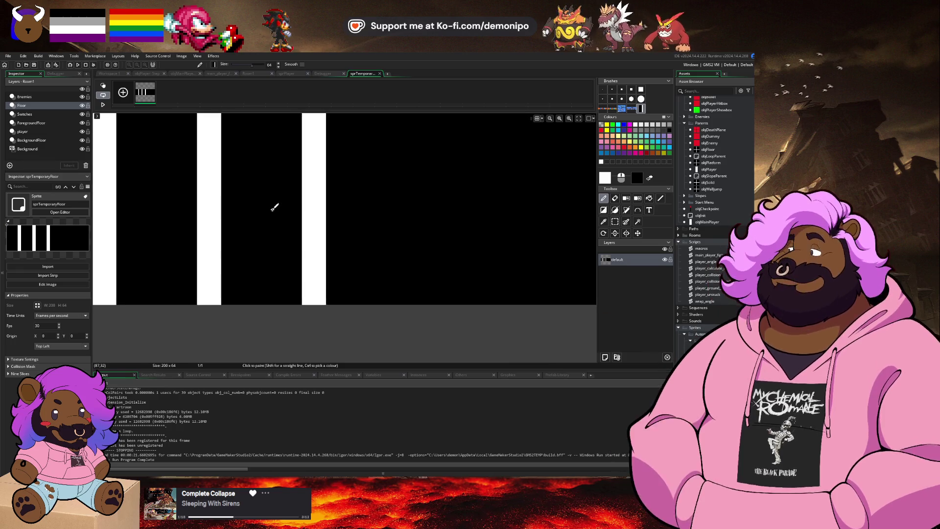
scroll(351, 262, up, 1)
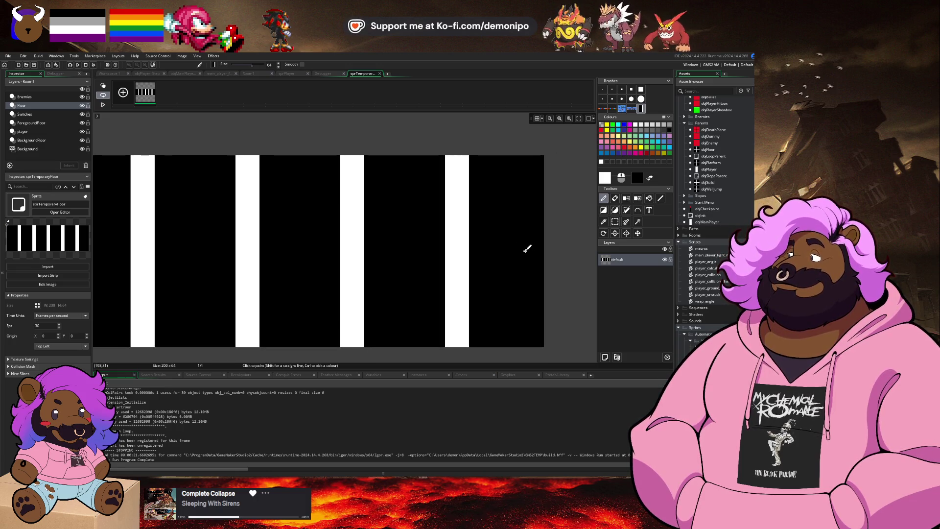
scroll(441, 267, down, 2)
mouse_move(294, 275)
mouse_down()
mouse_move(280, 278)
mouse_move(322, 268)
mouse_move(276, 247)
mouse_move(275, 112)
mouse_up()
- Paint two horizontal white stripes across the grid with a size 7 square brush
click(613, 90)
click(621, 90)
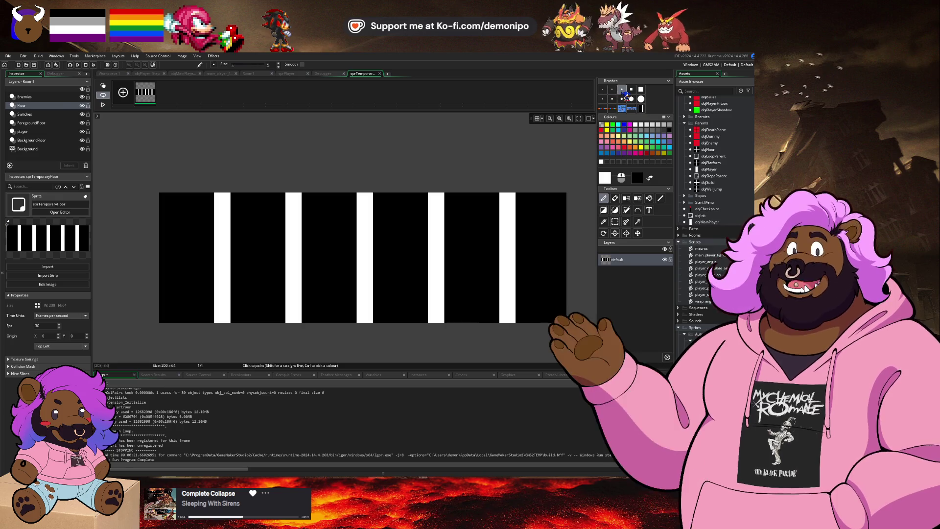
click(184, 219)
key(ctrl+z)
click(632, 90)
mouse_move(212, 216)
mouse_down()
mouse_move(212, 228)
mouse_move(568, 219)
mouse_up()
key(ctrl+z)
click(166, 219)
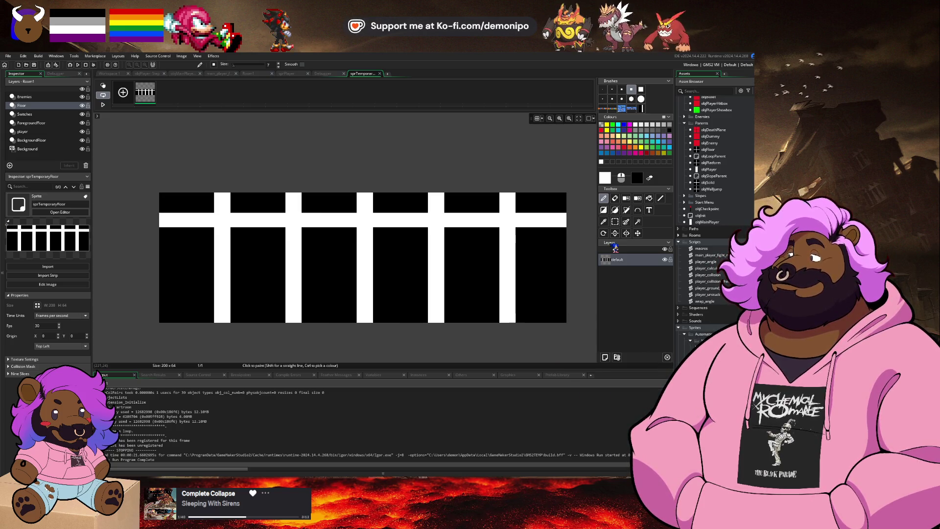
drag(169, 252, 568, 252)
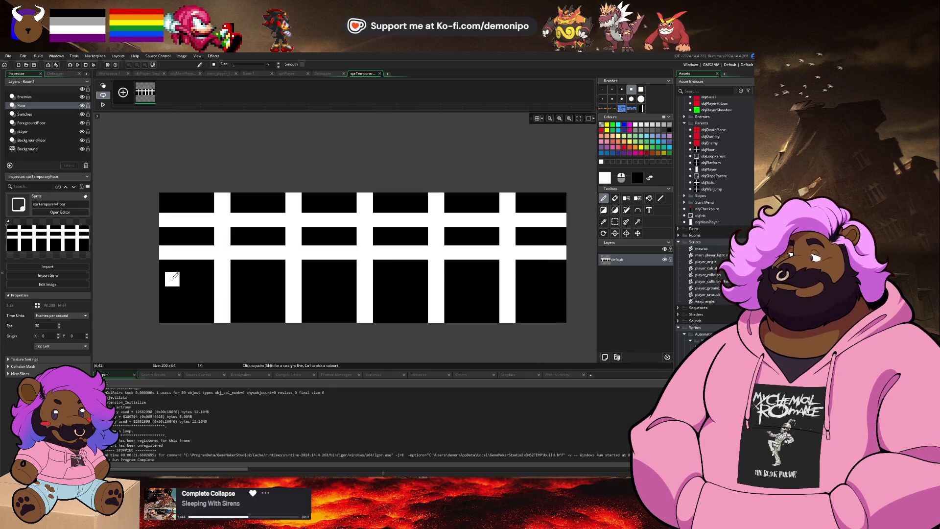
key(ctrl+z)
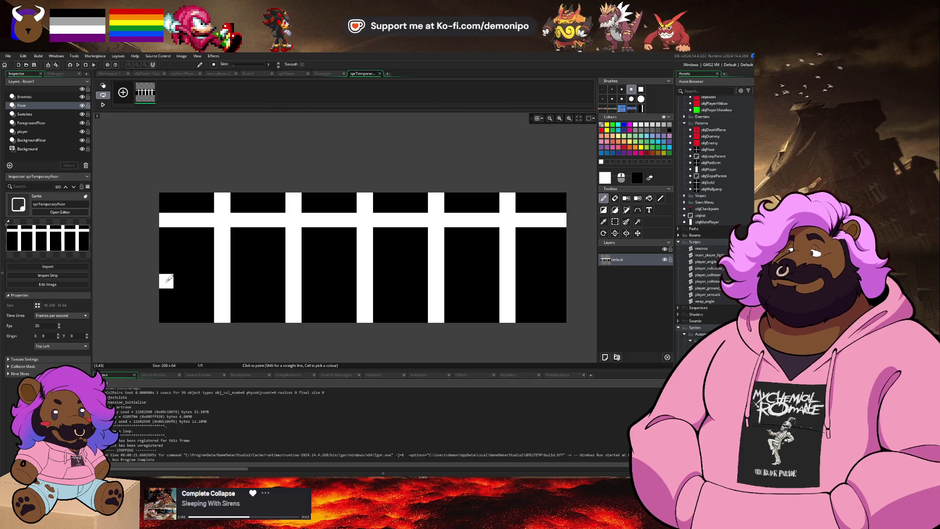
drag(192, 280, 568, 281)
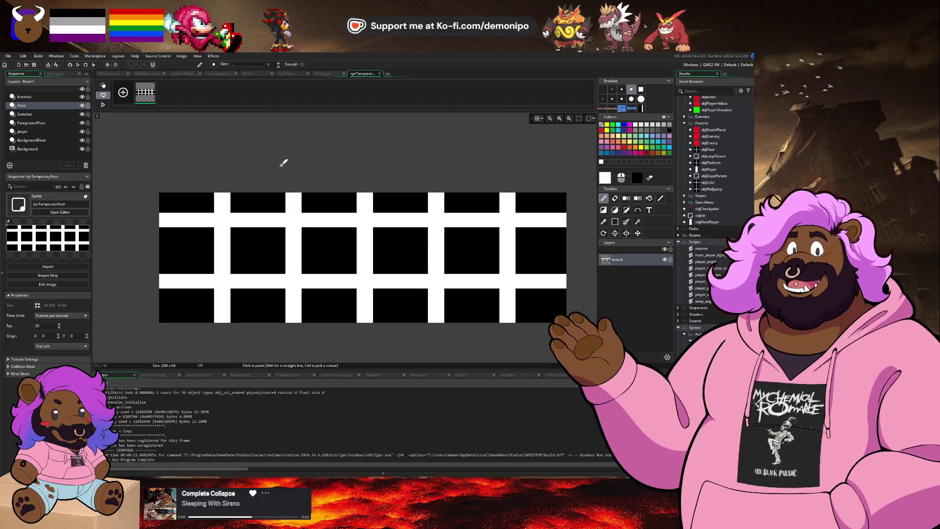
scroll(309, 164, down, 2)
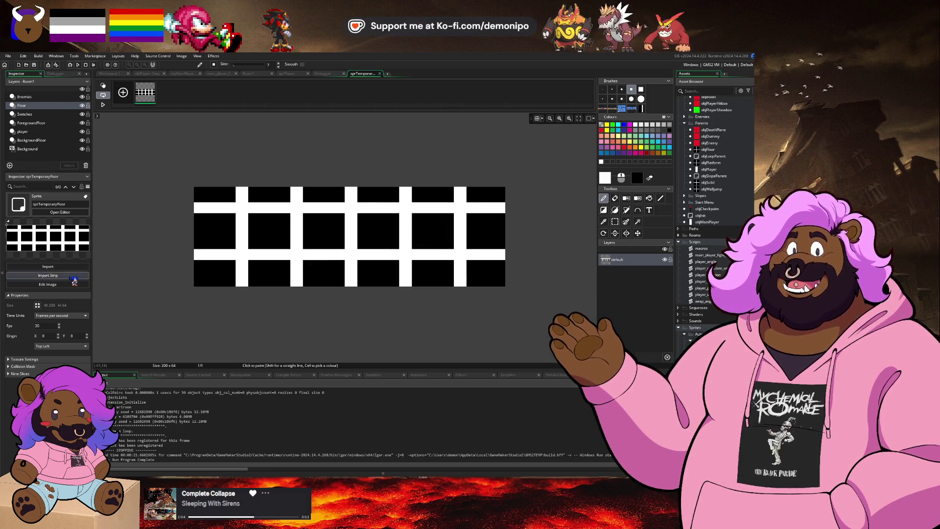
- Export the grid sprite as a PNG from the sprite editor's Image menu
click(184, 58)
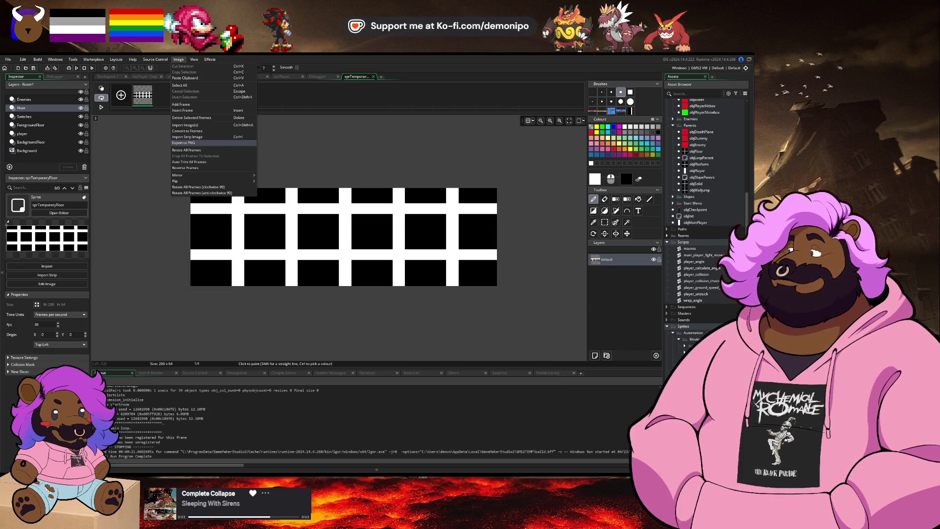
click(183, 143)
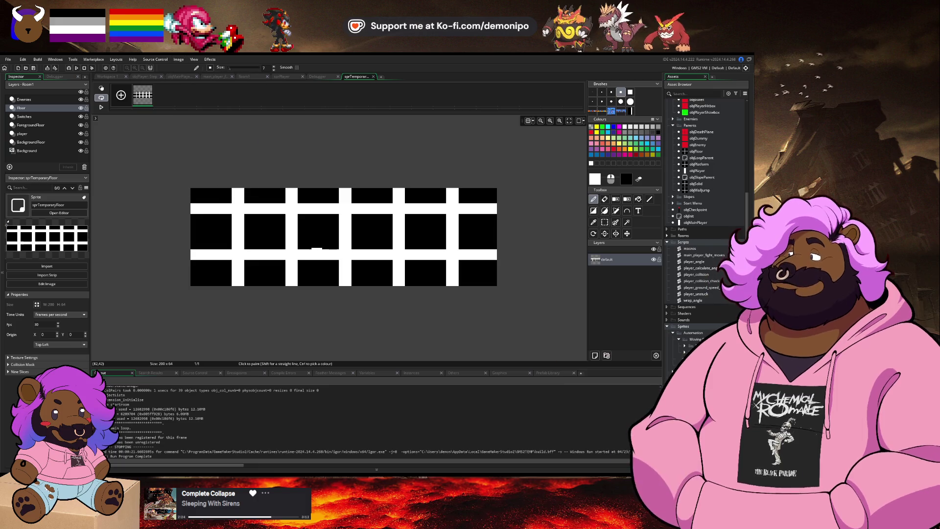
click(178, 60)
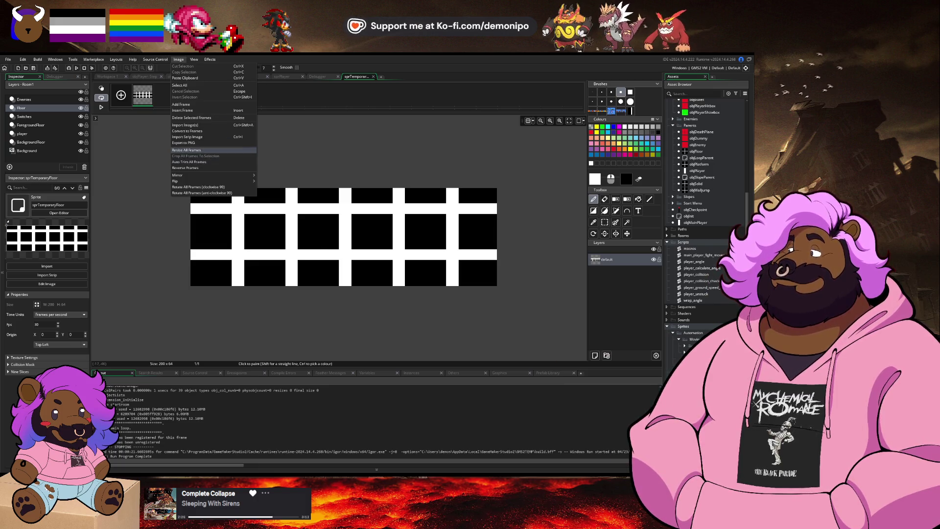
click(184, 143)
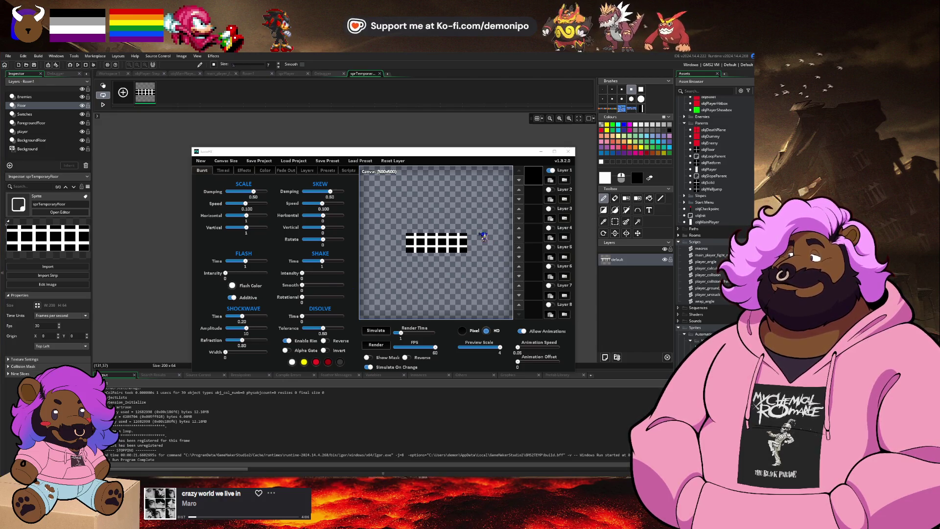
- Maximize Juice FX, check the Fade Out settings, and preview the Disintegrate preset on the grid
click(245, 171)
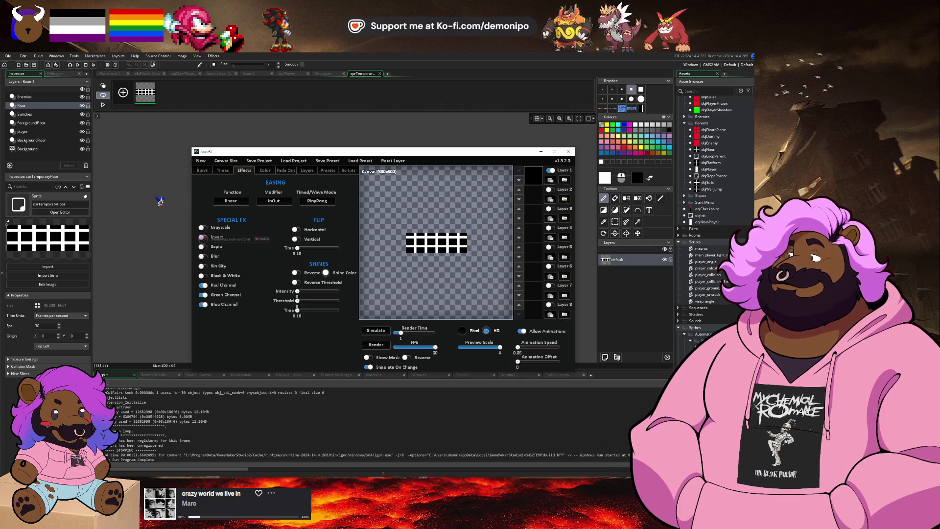
click(554, 151)
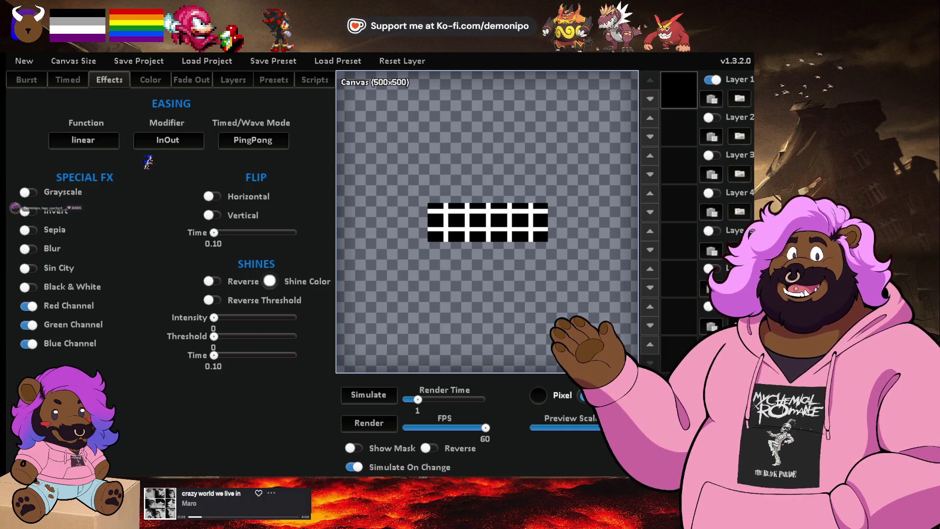
click(196, 82)
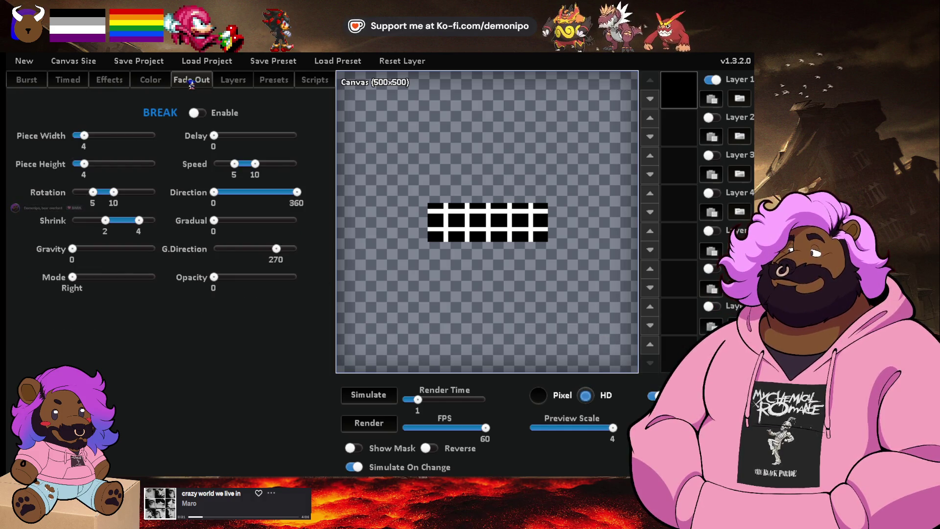
click(119, 82)
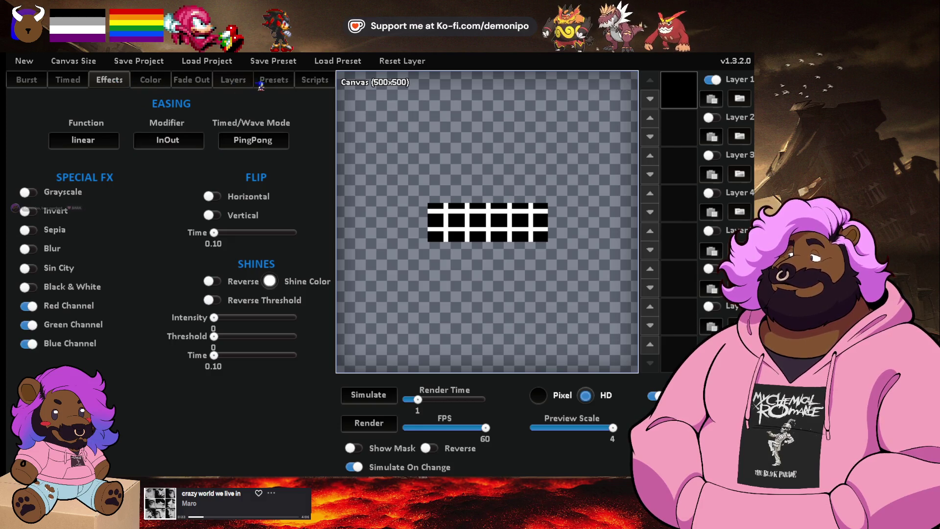
click(259, 84)
click(124, 136)
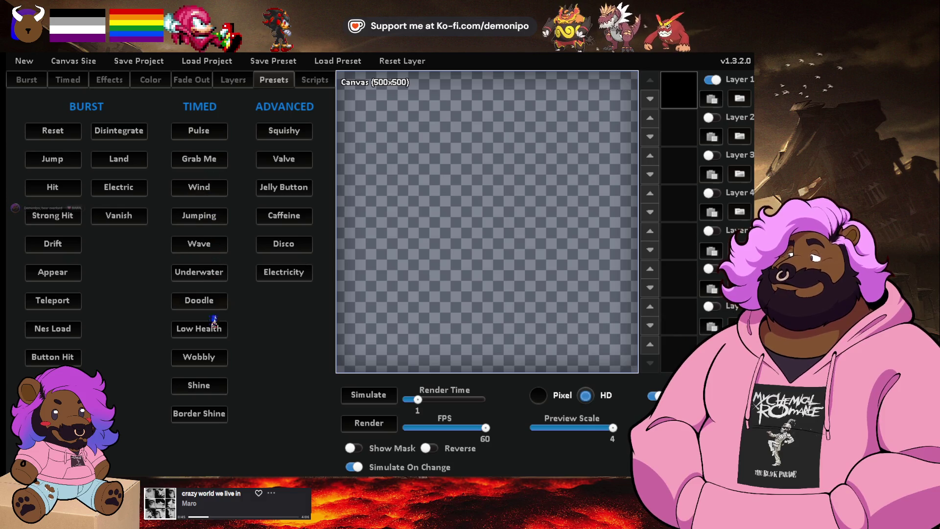
- Preview the Wobbly, Low Health, Electricity, Caffeine and Squishy presets on the grid sprite
click(214, 360)
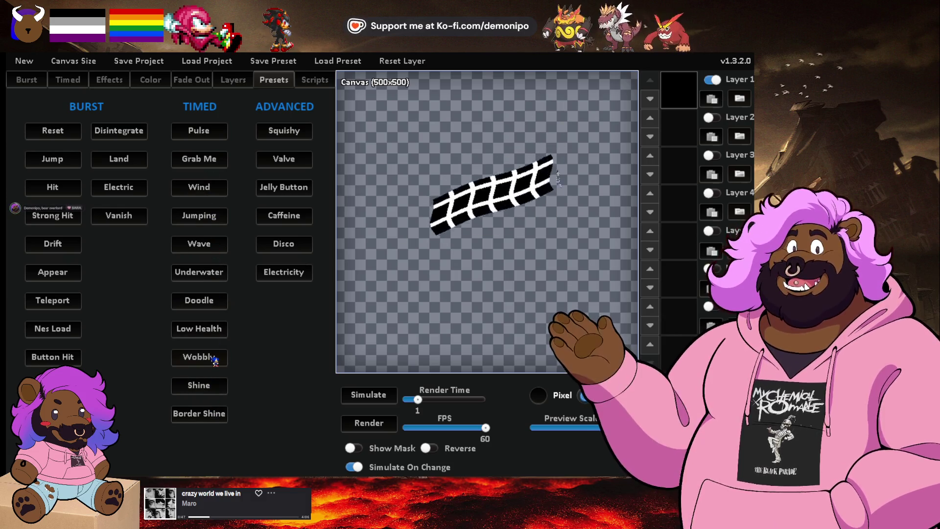
click(217, 331)
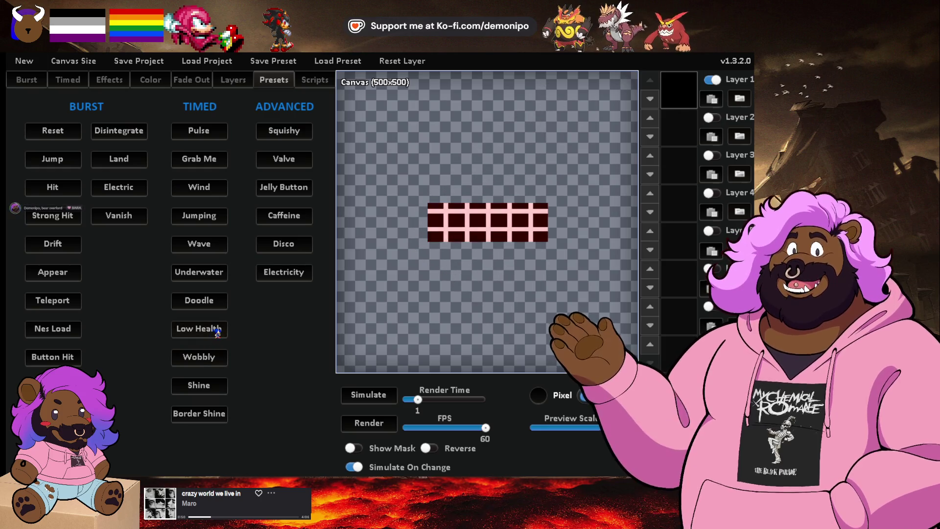
click(288, 274)
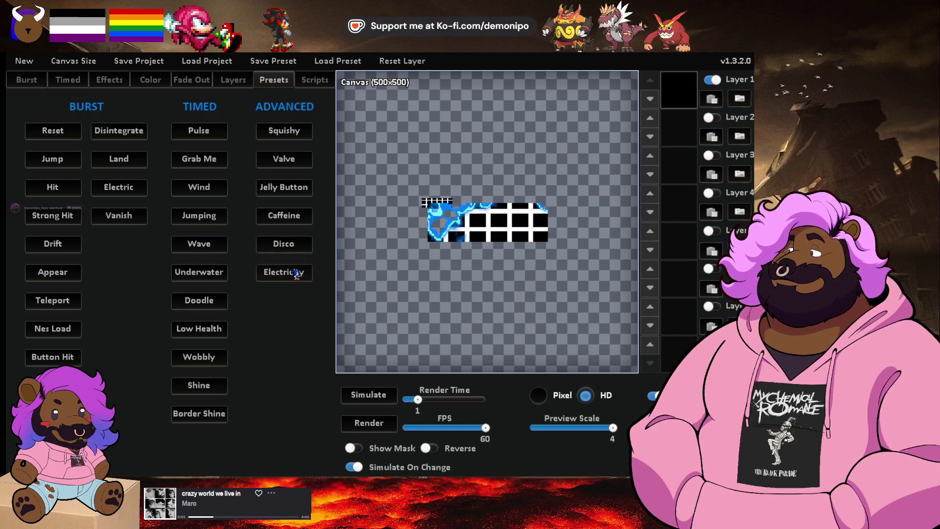
click(295, 214)
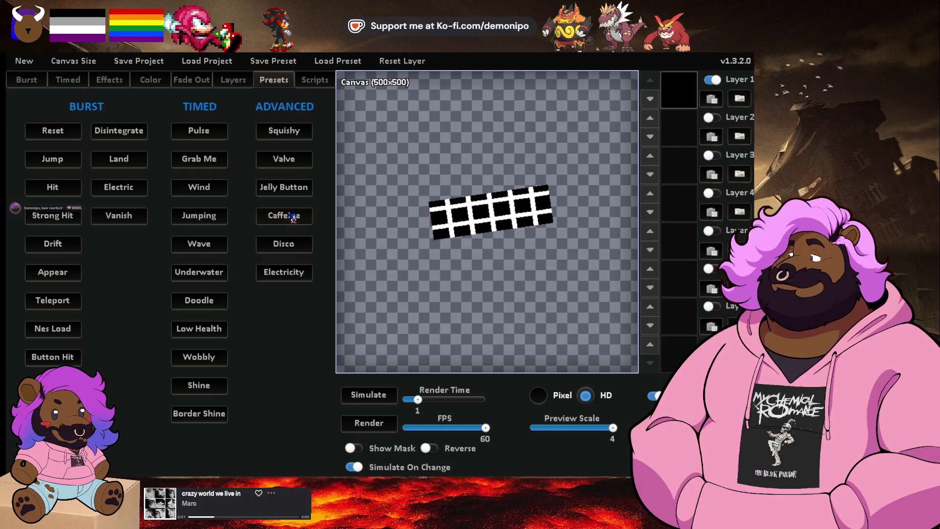
click(295, 131)
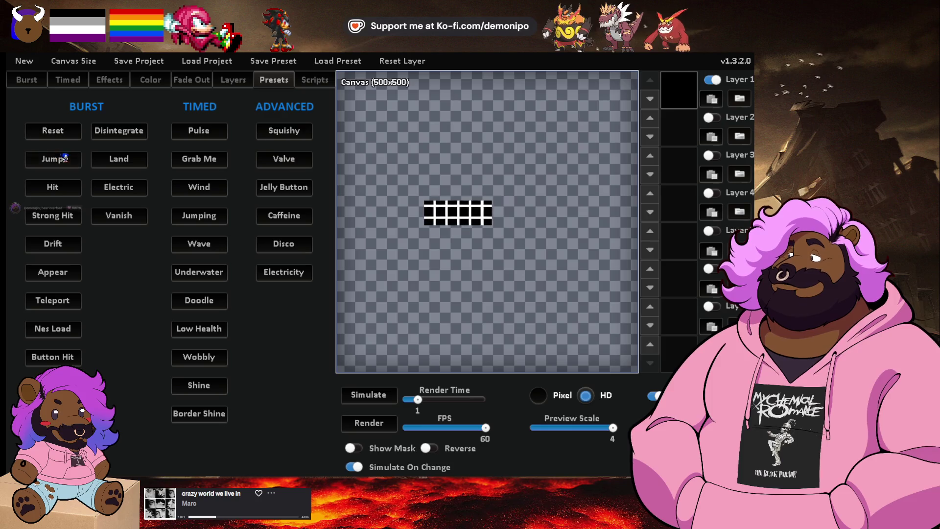
- Preview a burn-away burst, Appear and Button Hit presets, then view the layer properties
click(121, 139)
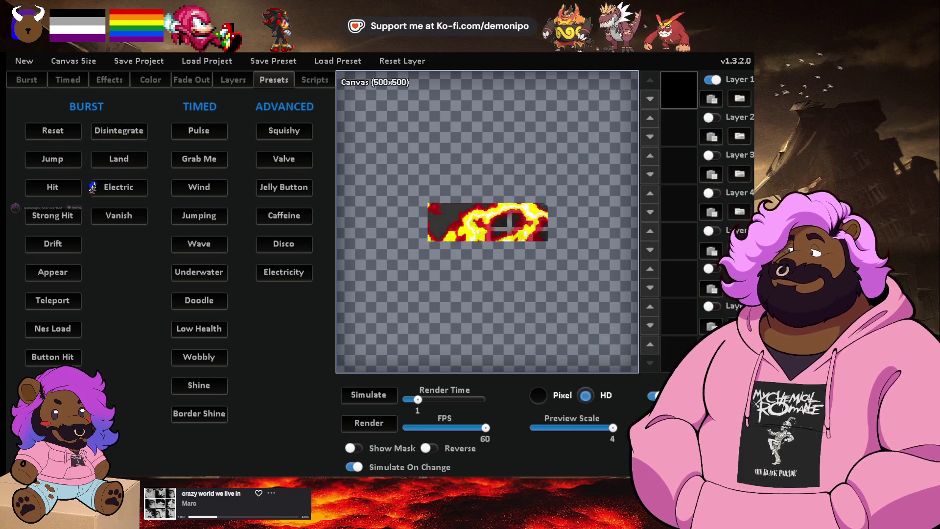
click(63, 242)
click(73, 278)
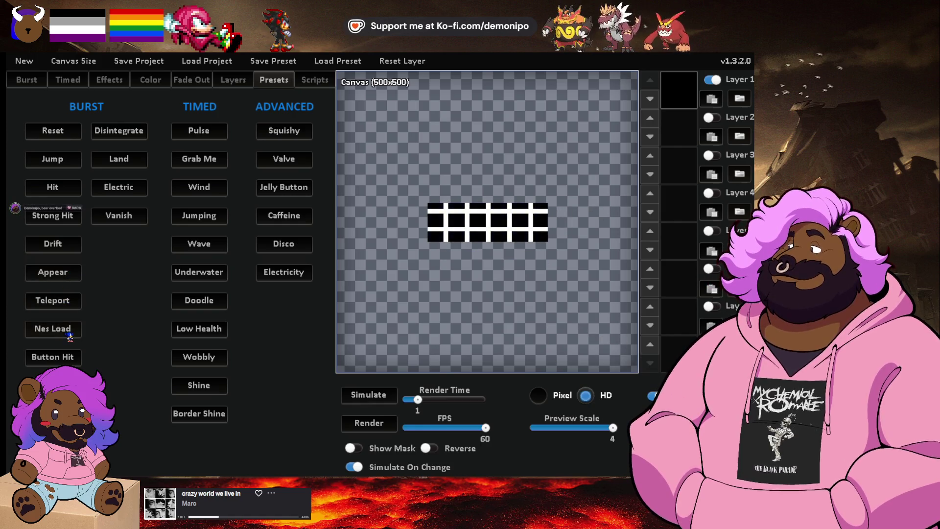
click(68, 358)
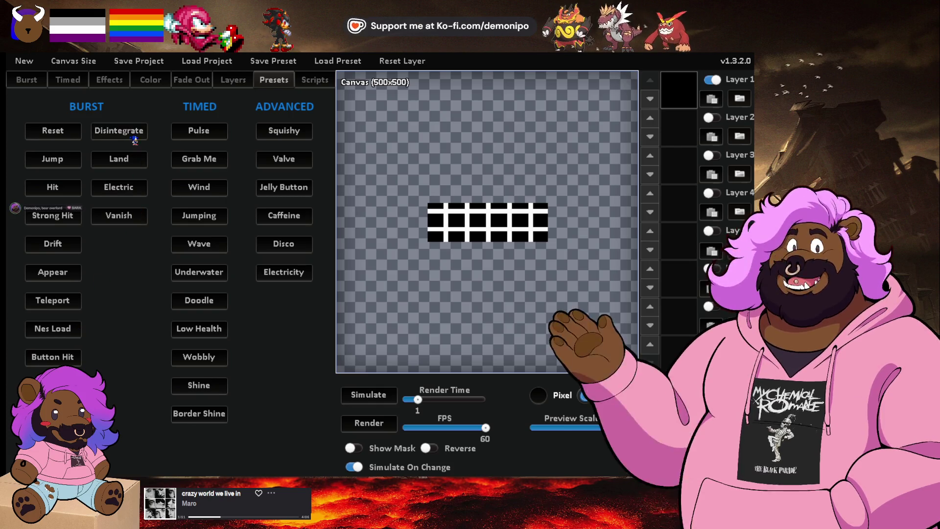
click(233, 80)
click(315, 80)
click(249, 84)
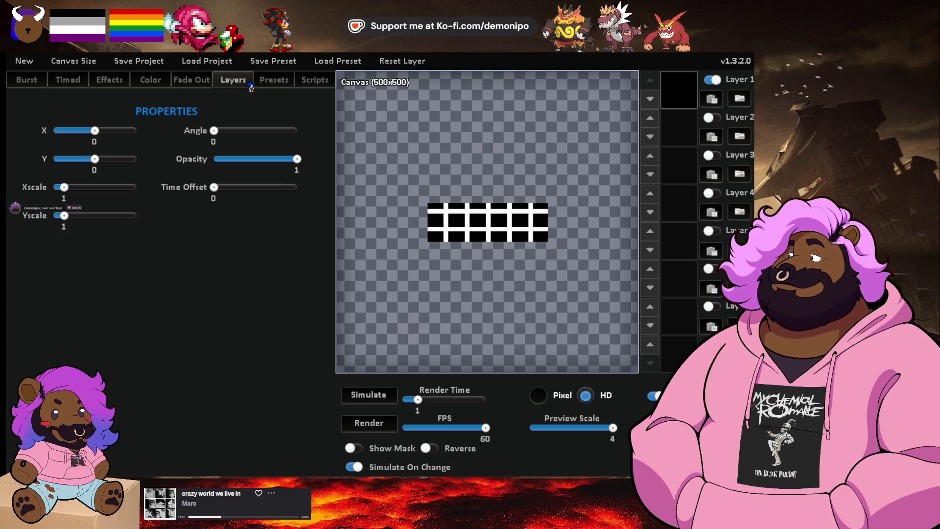
- Review the Timed and Effects settings, keeping linear as the easing function
click(57, 83)
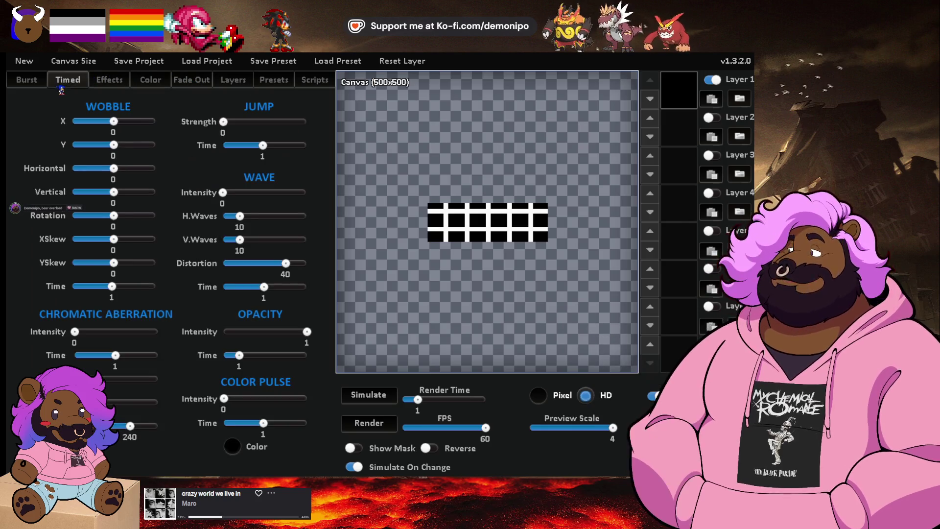
click(109, 80)
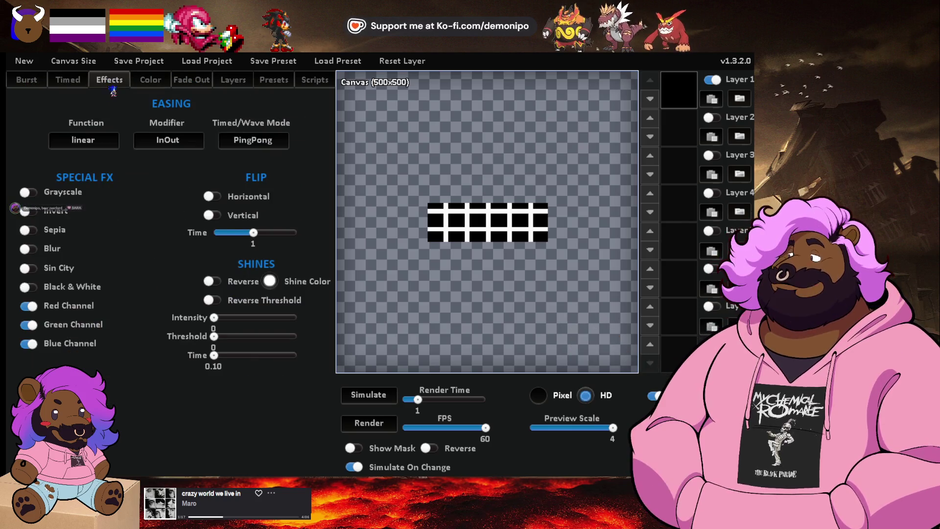
click(107, 142)
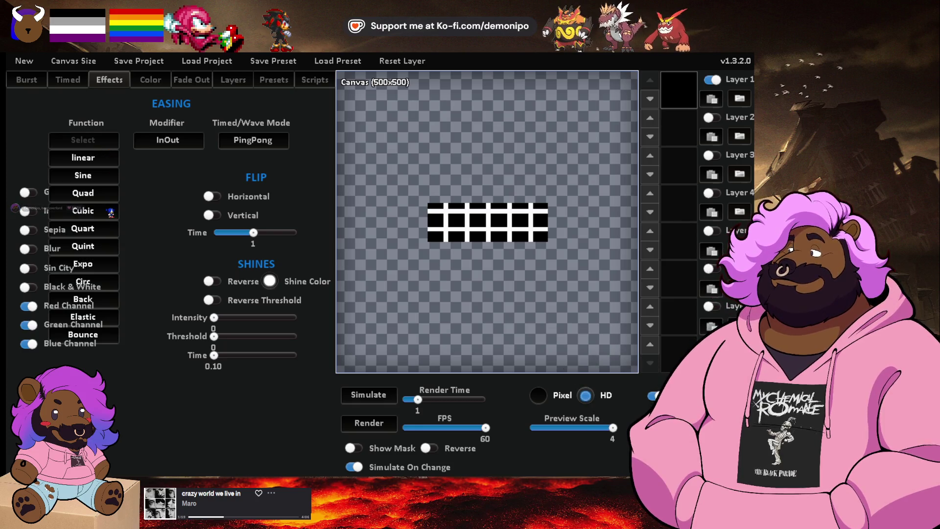
click(91, 157)
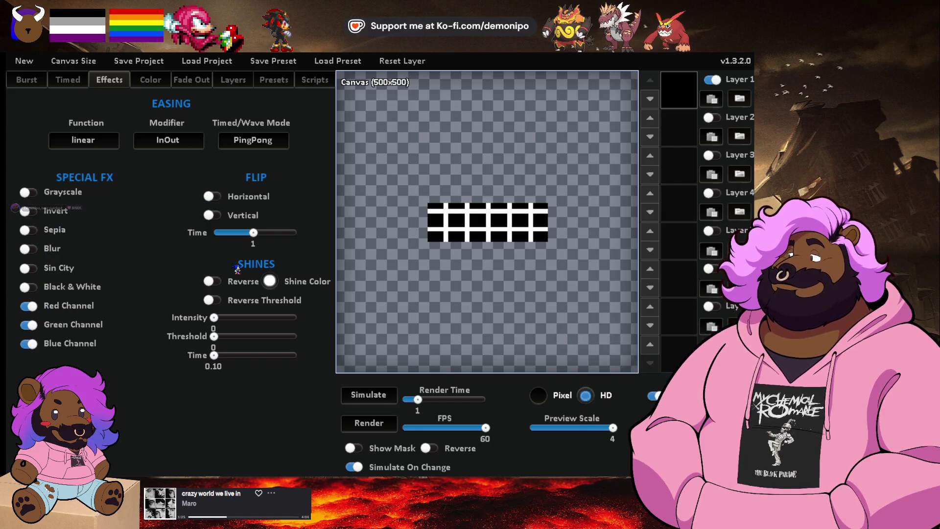
- Keep PingPong as the wave mode and InOut as the easing modifier, then show the Burst settings
click(252, 140)
click(252, 145)
click(168, 193)
click(253, 139)
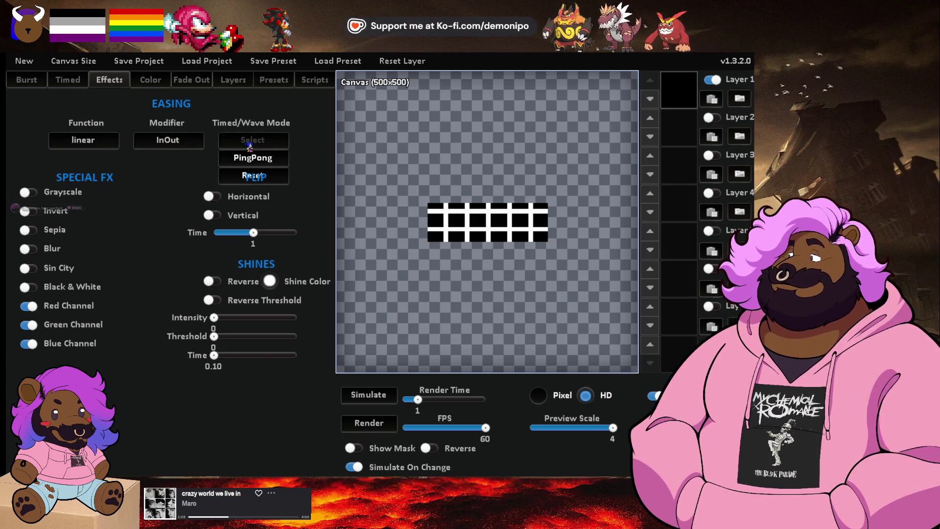
click(245, 139)
click(189, 141)
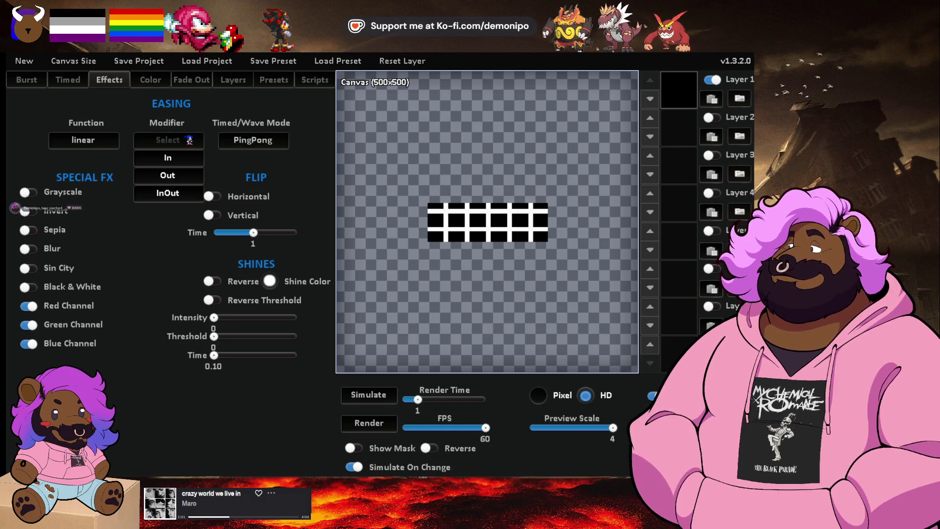
click(190, 145)
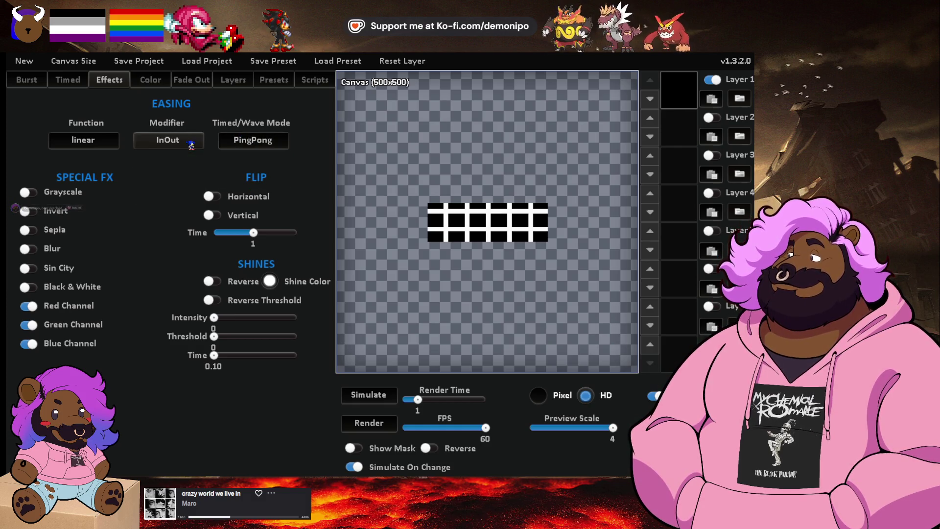
click(36, 82)
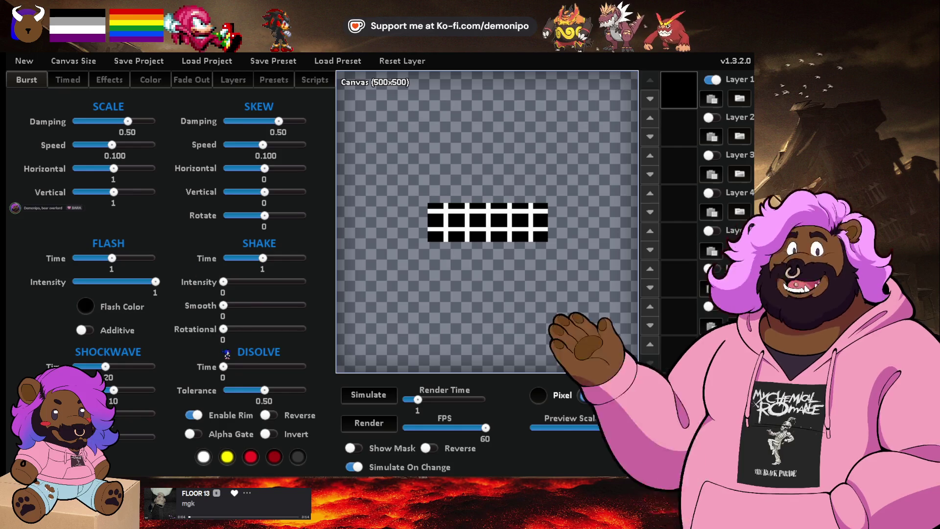
- Set the burst dissolve time to 1 and lower the dissolve tolerance to preview the dissolve
drag(223, 367, 241, 371)
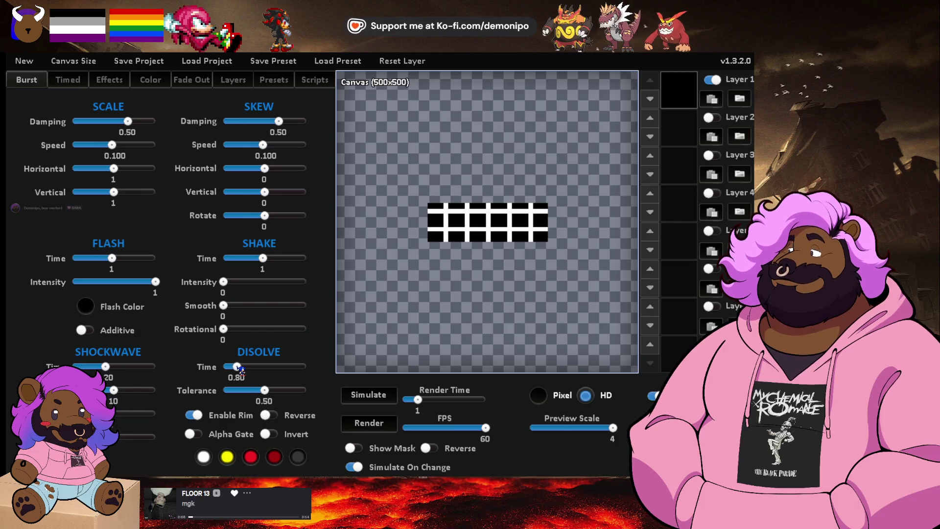
drag(247, 371, 248, 372)
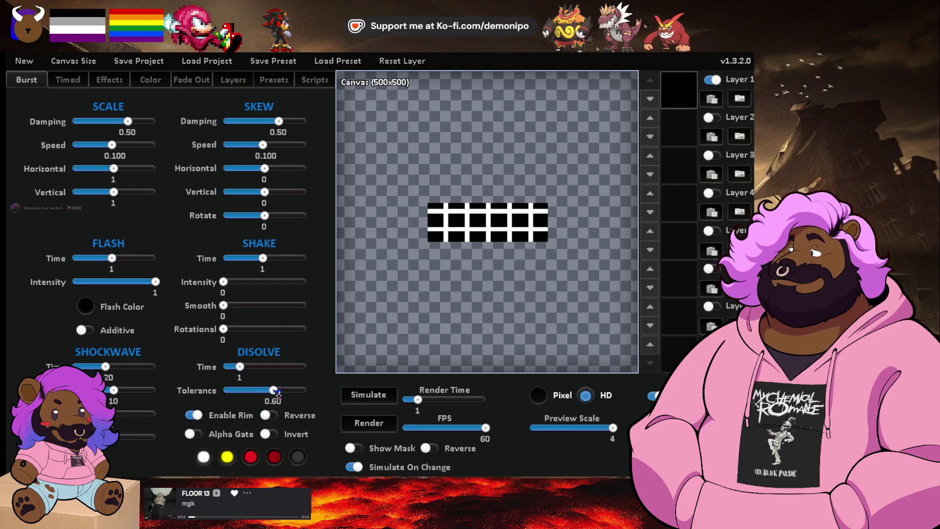
mouse_move(276, 392)
mouse_down()
mouse_move(253, 392)
mouse_move(267, 392)
mouse_up()
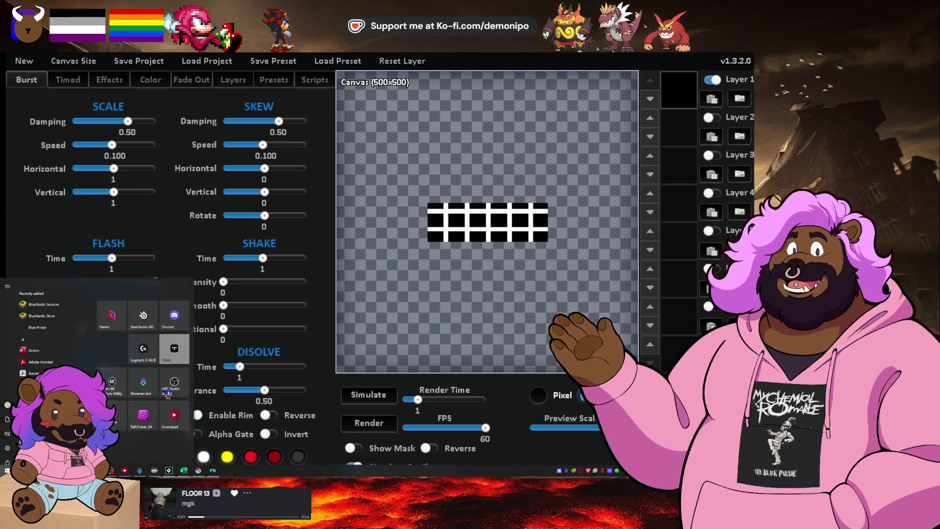
- View Juice FX's page in the Steam library, then return to Juice FX's preset list
click(168, 394)
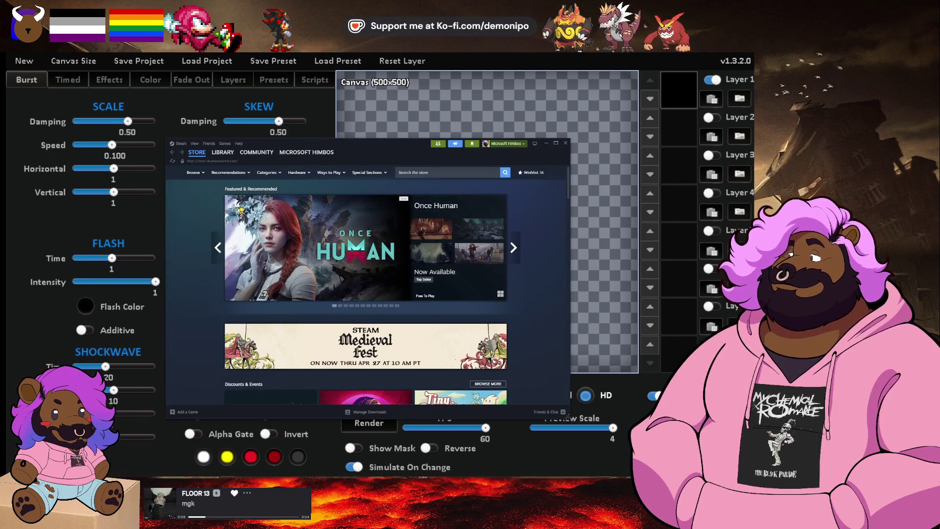
click(223, 152)
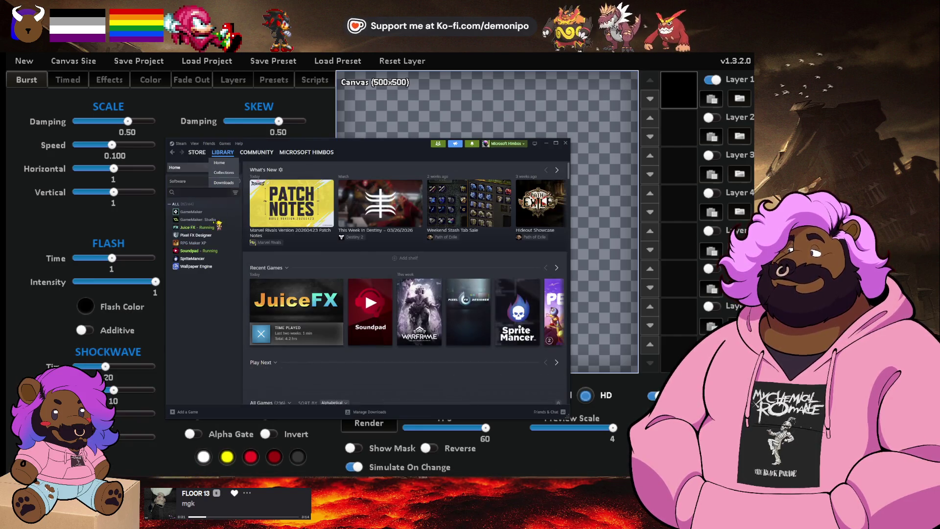
click(214, 228)
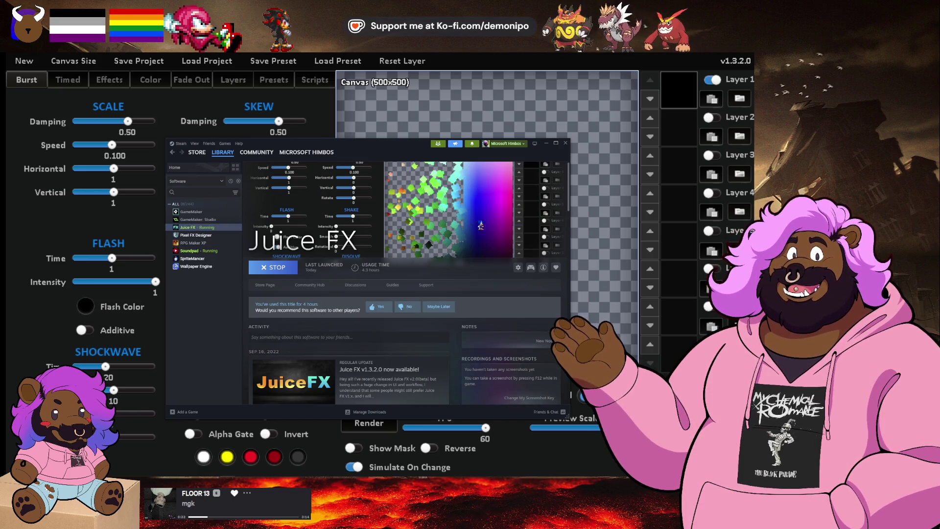
click(410, 113)
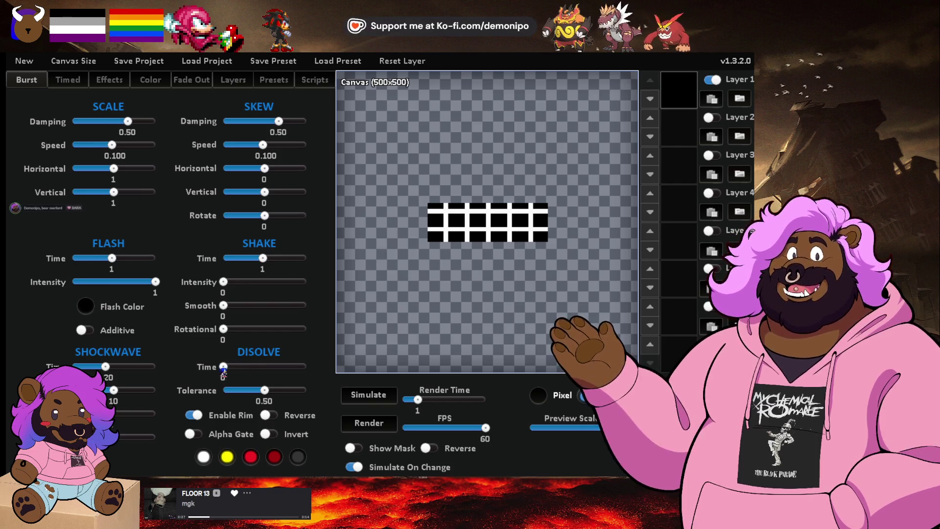
click(238, 81)
click(267, 81)
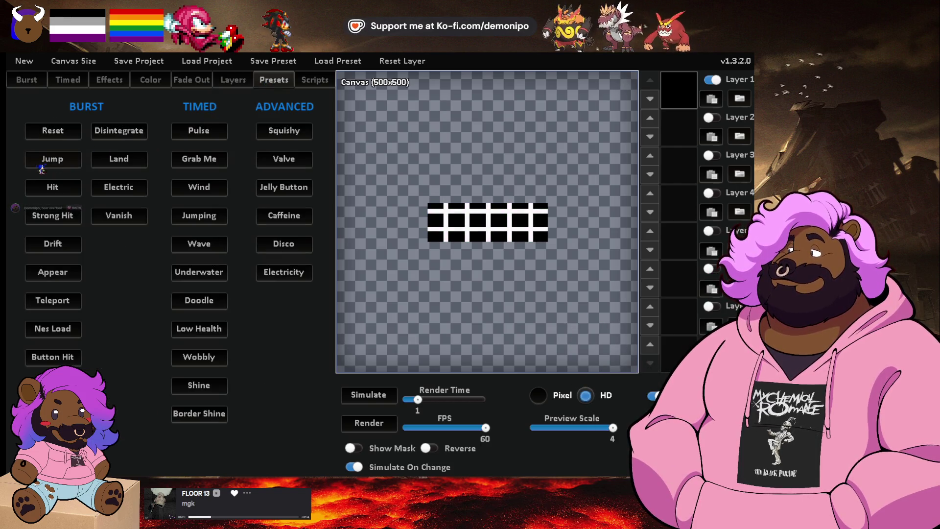
- Preview the Jumping, Wave, Underwater, Doodle, Low Health, Wobbly, Shine and Disintegrate presets on the grid sprite
click(199, 133)
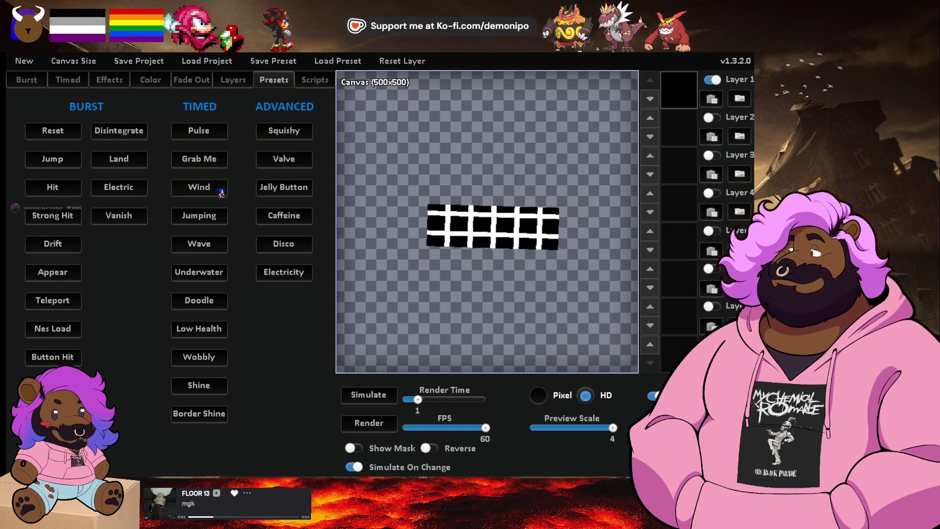
click(214, 220)
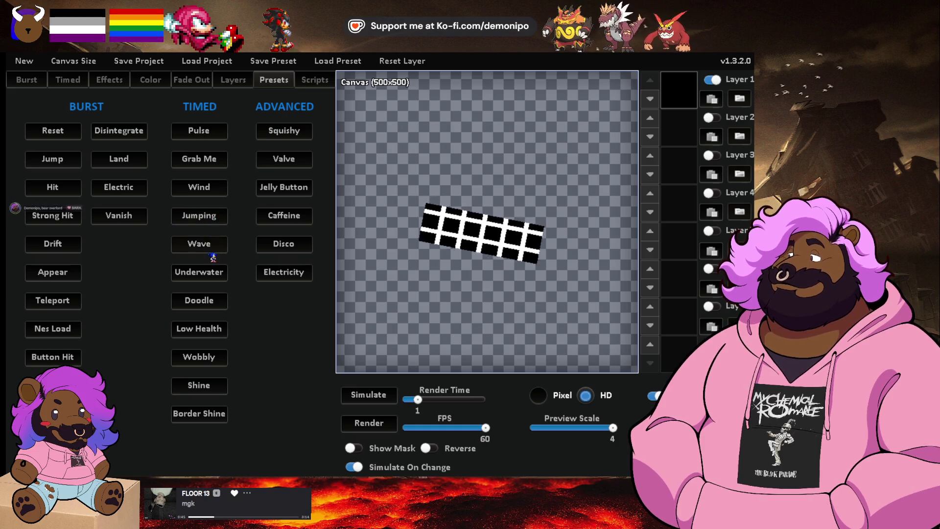
click(199, 243)
click(209, 276)
click(210, 301)
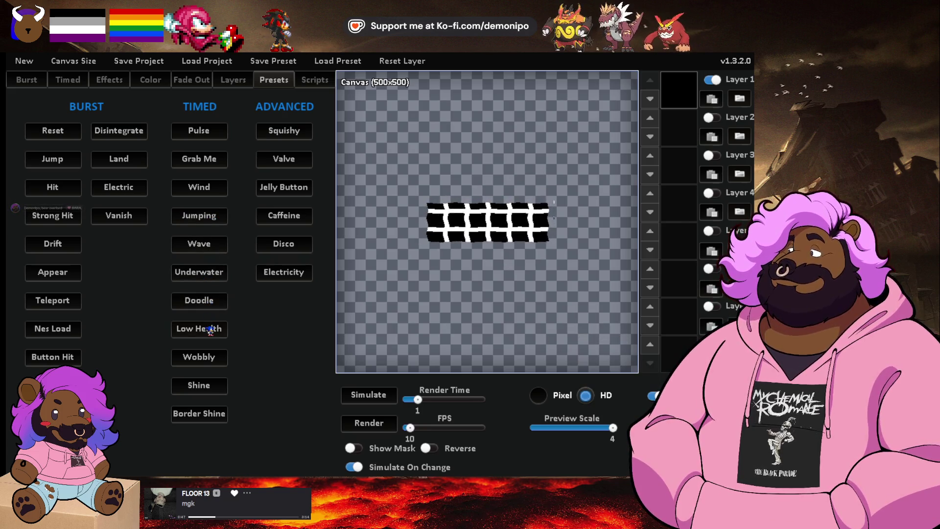
click(211, 328)
click(208, 356)
click(199, 385)
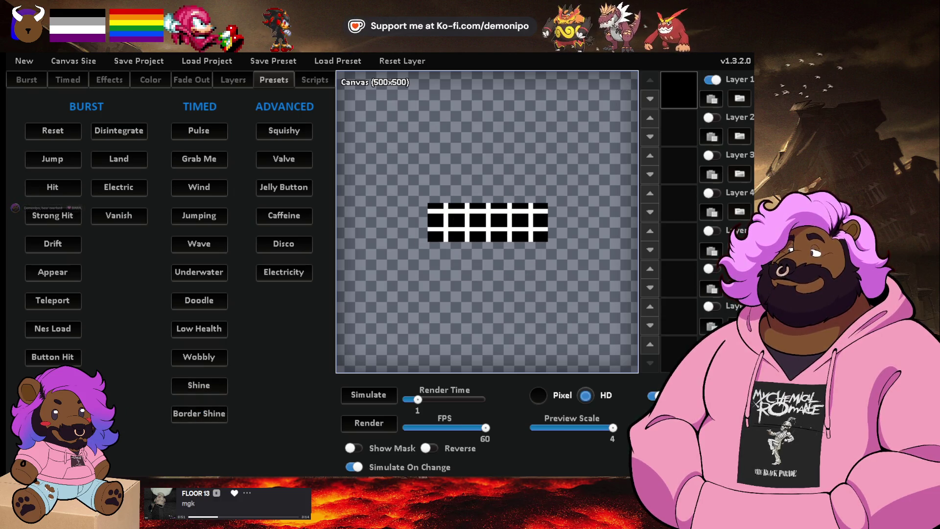
click(118, 131)
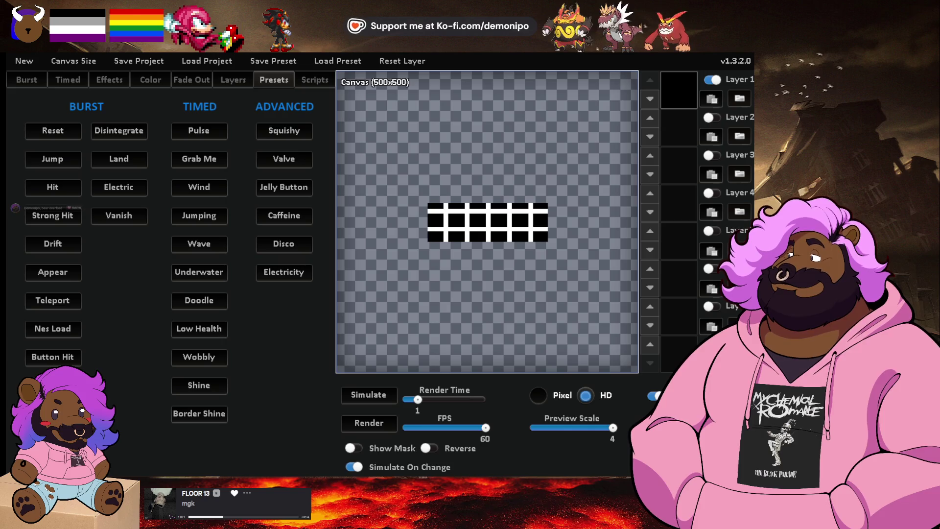
- Look through the Fade Out, Layers, Scripts, Effects, Color and Timed settings, returning to Burst
click(177, 83)
click(233, 84)
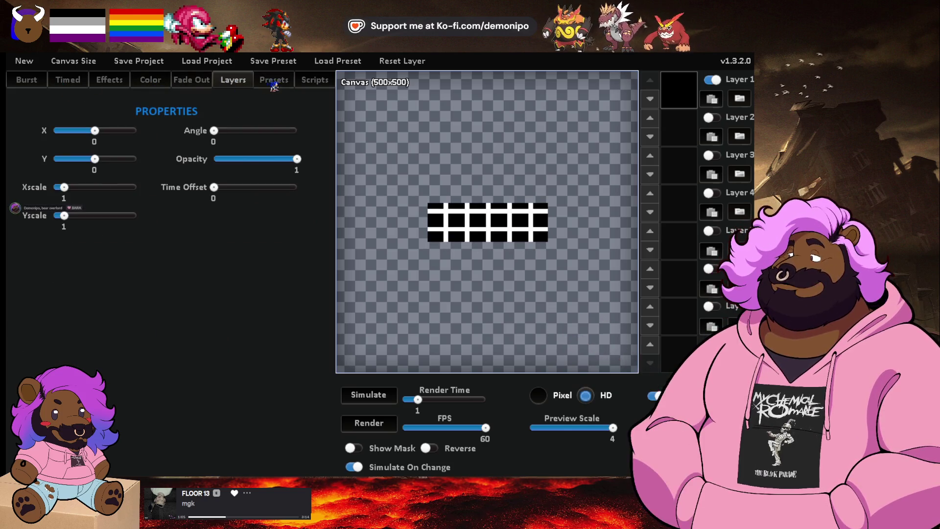
click(321, 81)
click(122, 81)
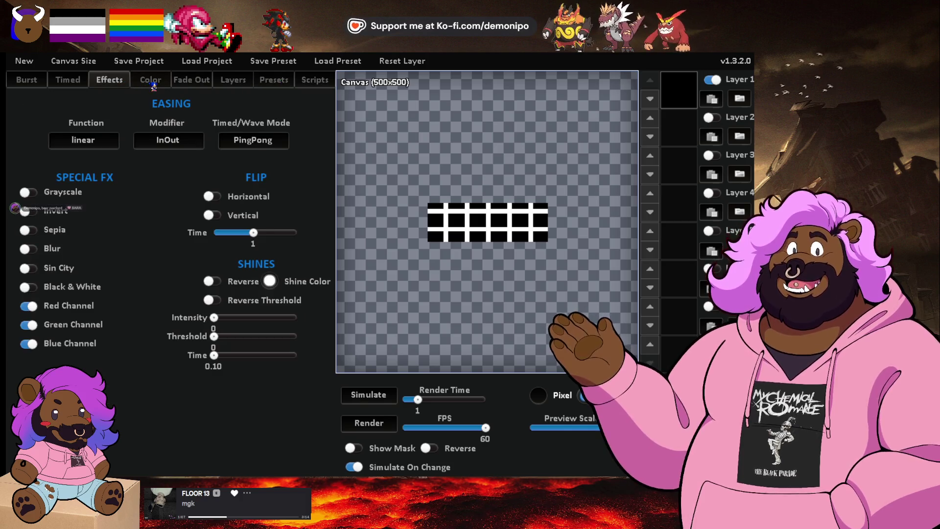
click(150, 81)
click(61, 82)
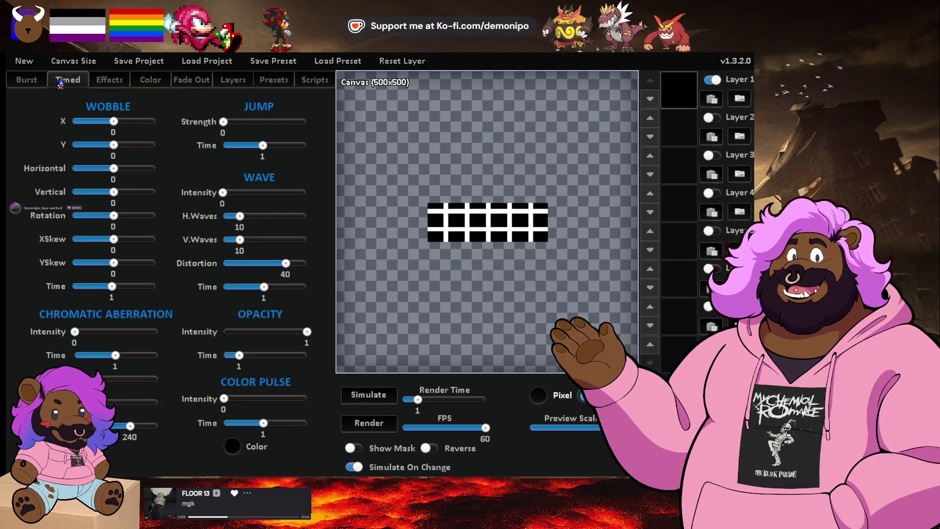
click(30, 82)
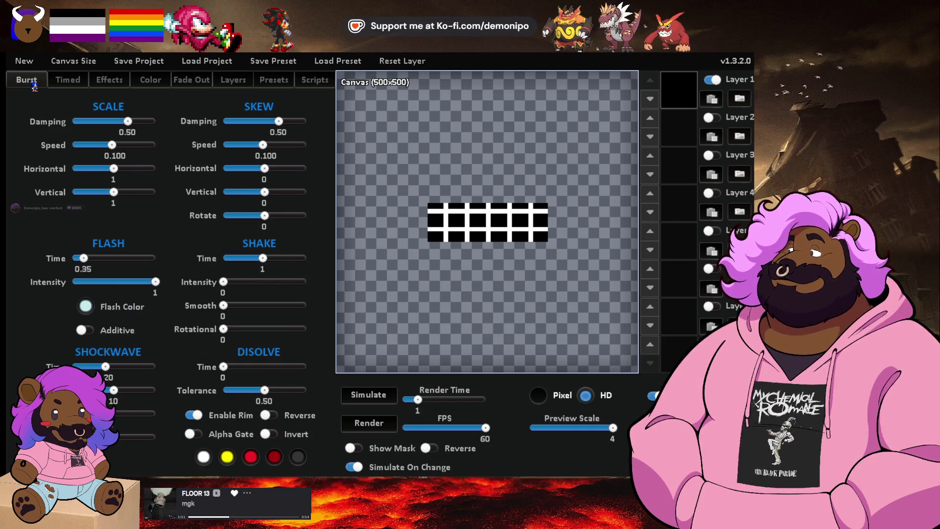
- Set burst flash time to 0.10 and flash intensity to 0, then simulate it
drag(79, 260, 73, 258)
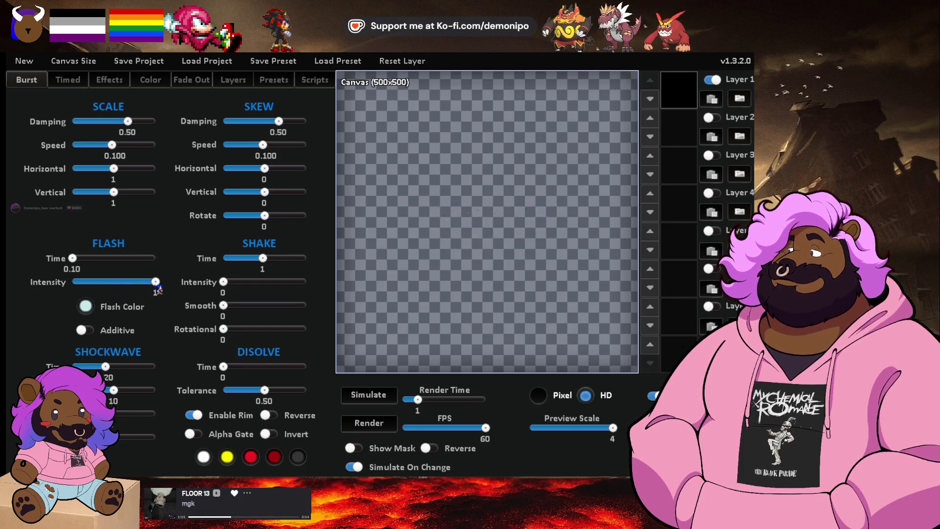
drag(135, 286, 10, 285)
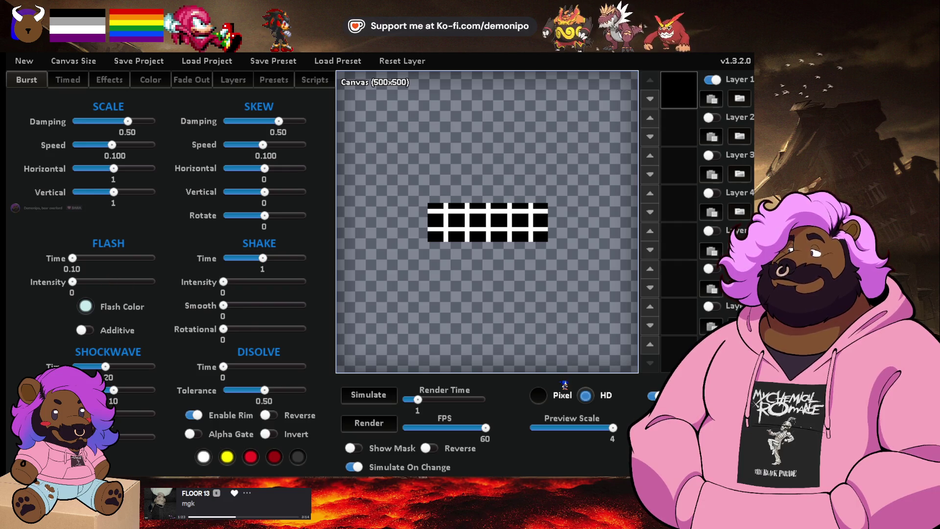
click(378, 401)
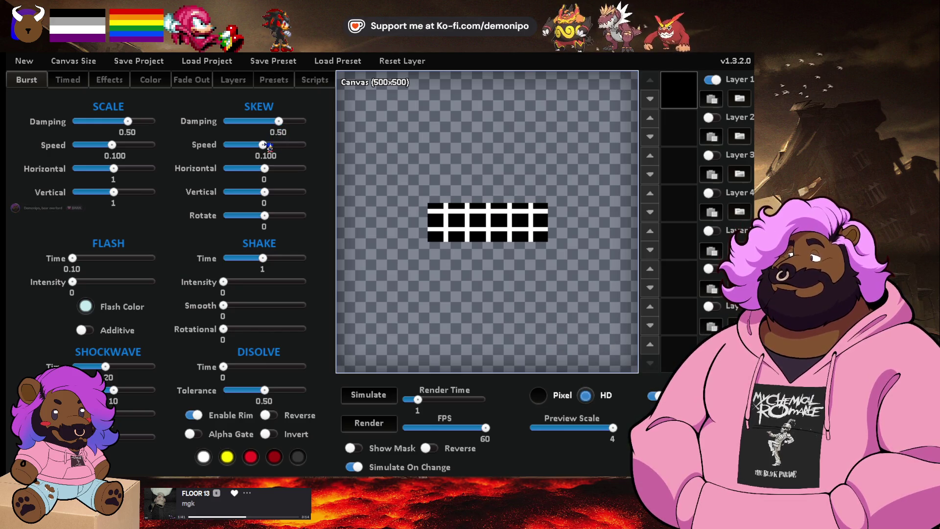
- Drop skew damping to 0 and scale damping to about 0.35, replaying the burst after each change
drag(272, 124, 217, 128)
click(392, 399)
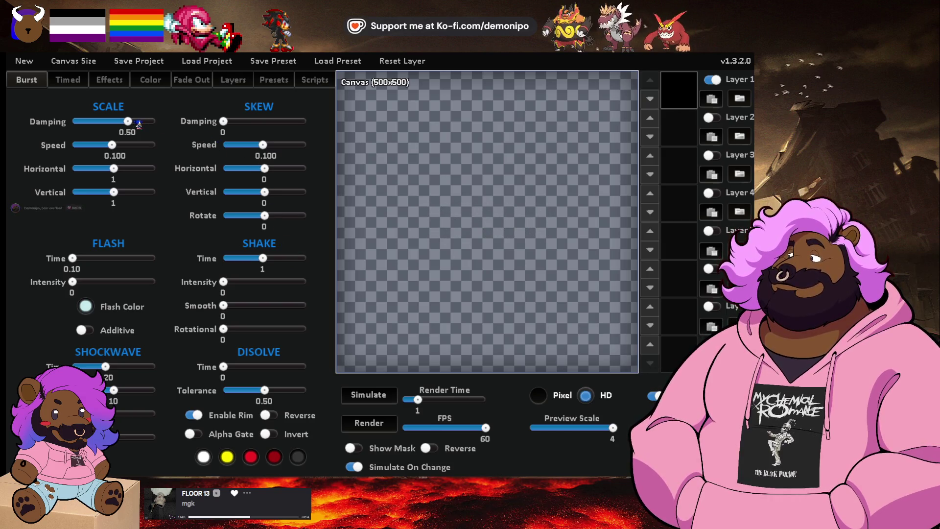
drag(131, 125, 88, 126)
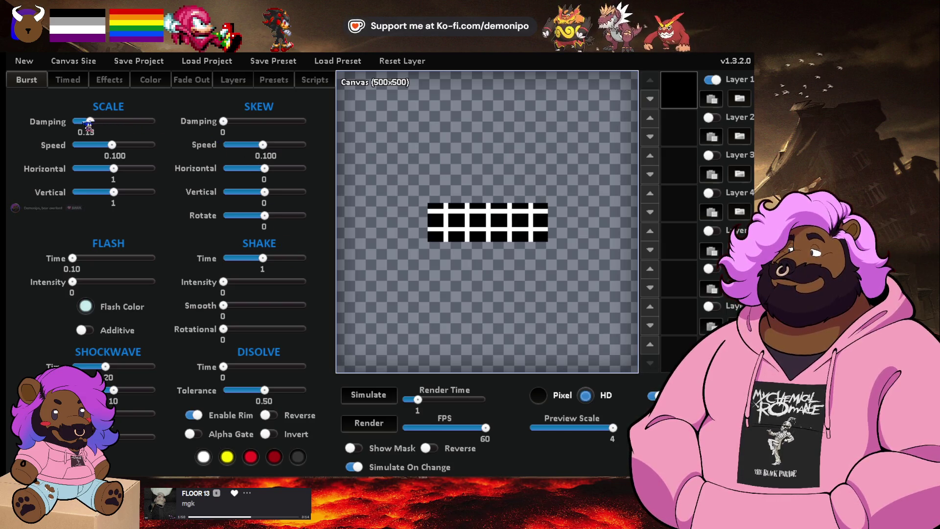
click(373, 399)
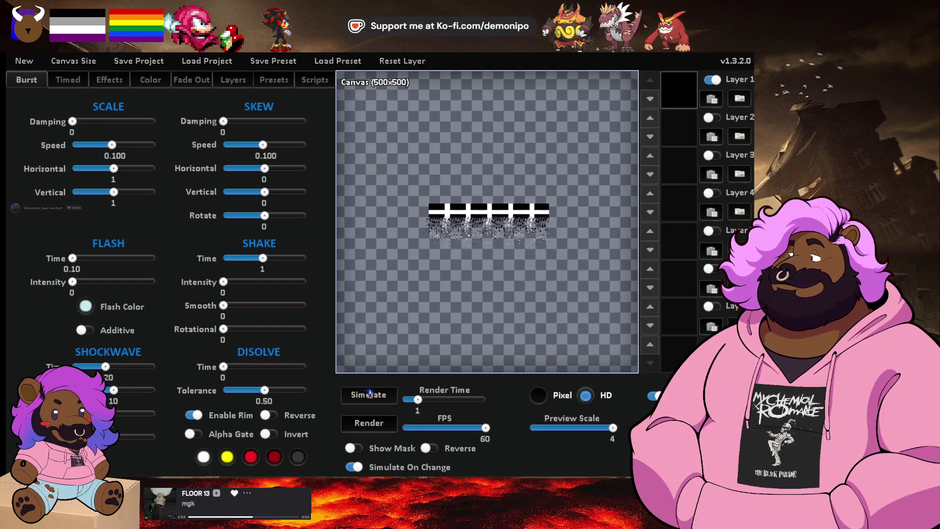
drag(75, 122, 122, 127)
click(268, 83)
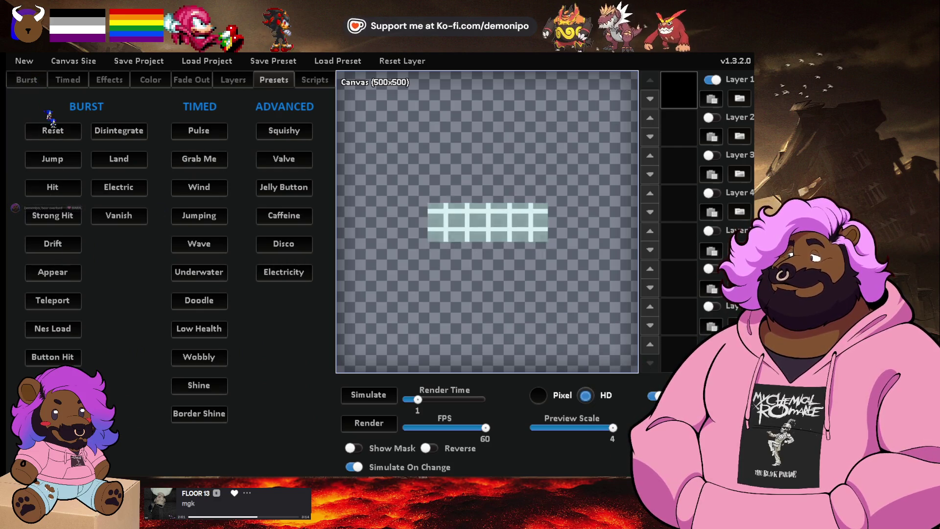
- Set flash time 0.10 and intensity 0, and restore horizontal and vertical scale burst to 1
click(42, 83)
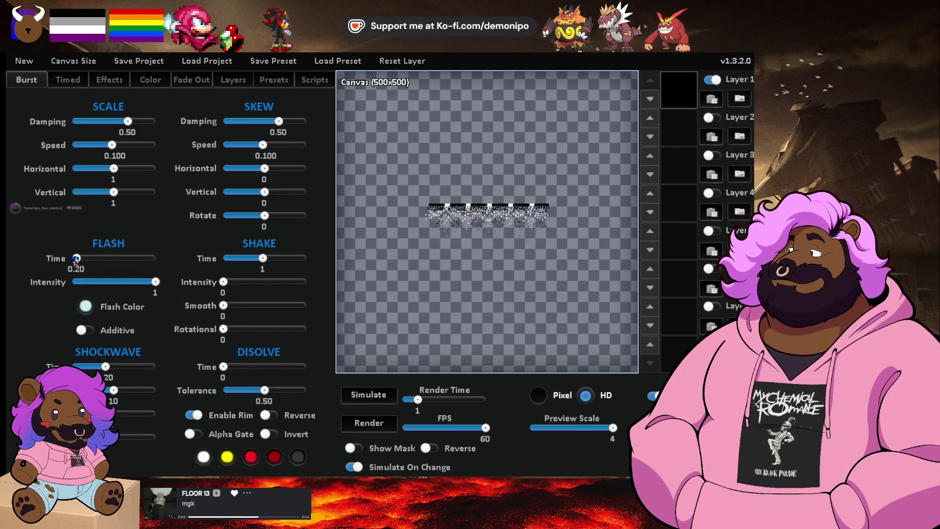
drag(78, 259, 72, 258)
drag(156, 283, 18, 291)
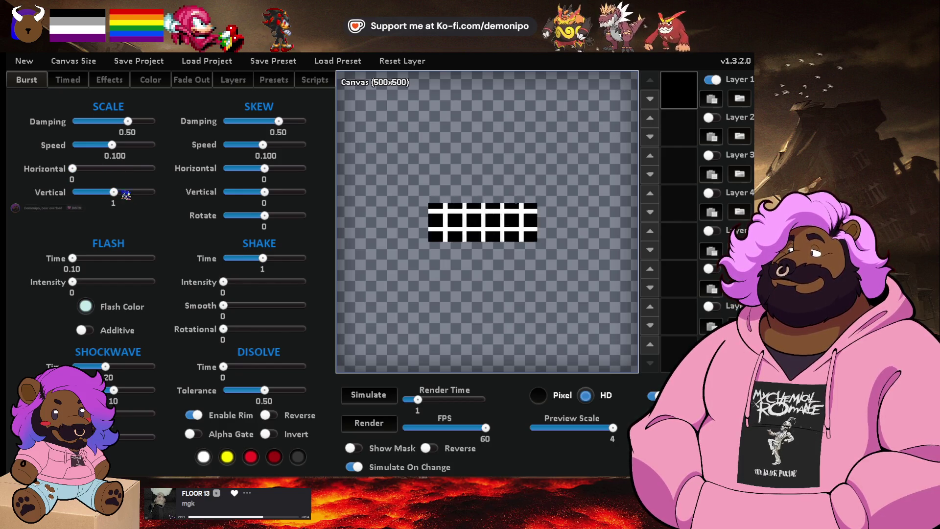
drag(117, 194, 35, 197)
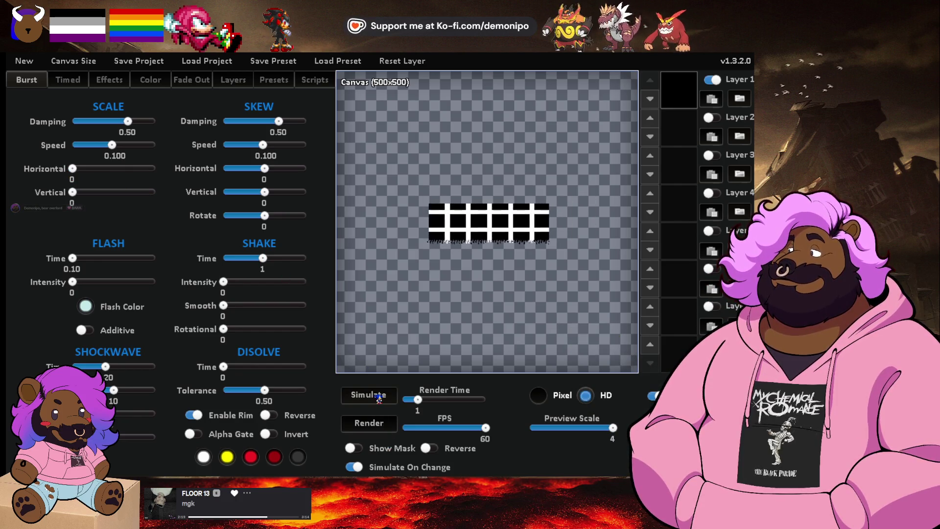
drag(72, 169, 113, 168)
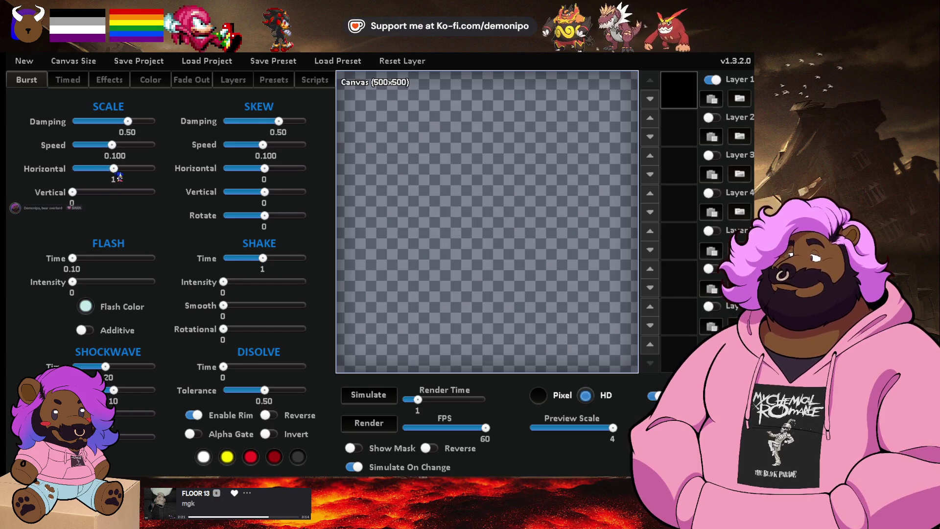
drag(74, 193, 114, 192)
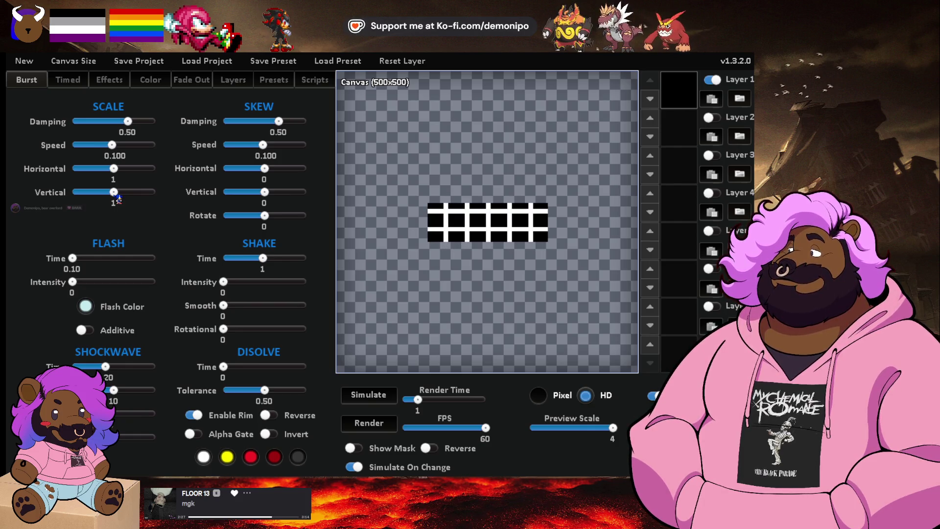
click(68, 81)
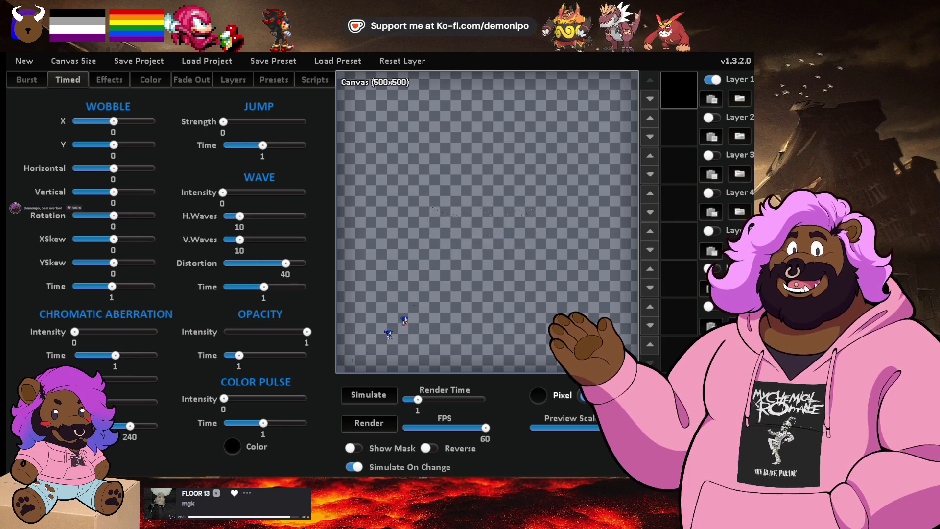
- Replay the effect preview on the grid and briefly toggle the sprite mask on and off
click(376, 400)
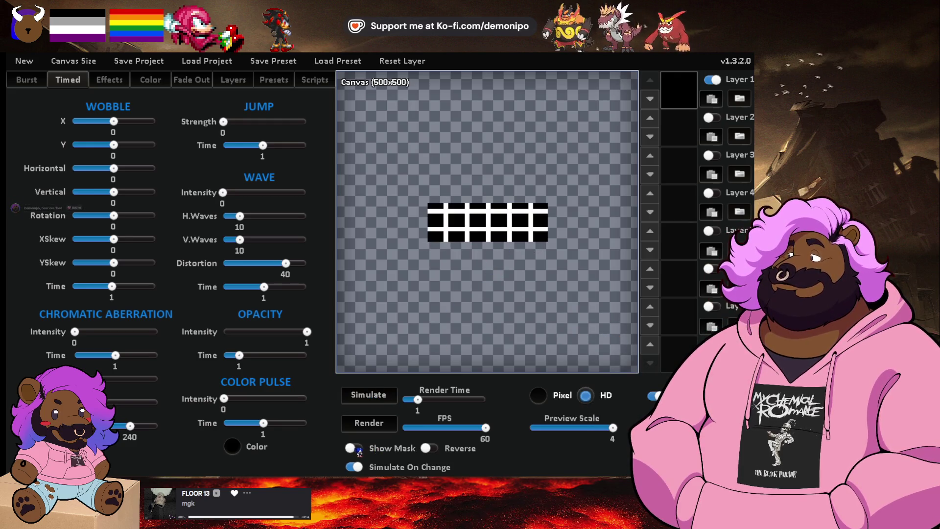
click(362, 452)
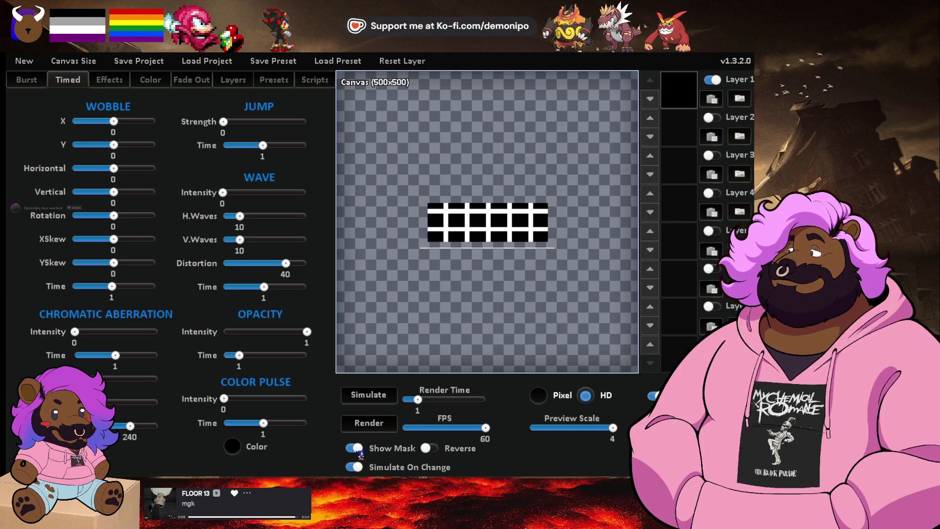
click(358, 451)
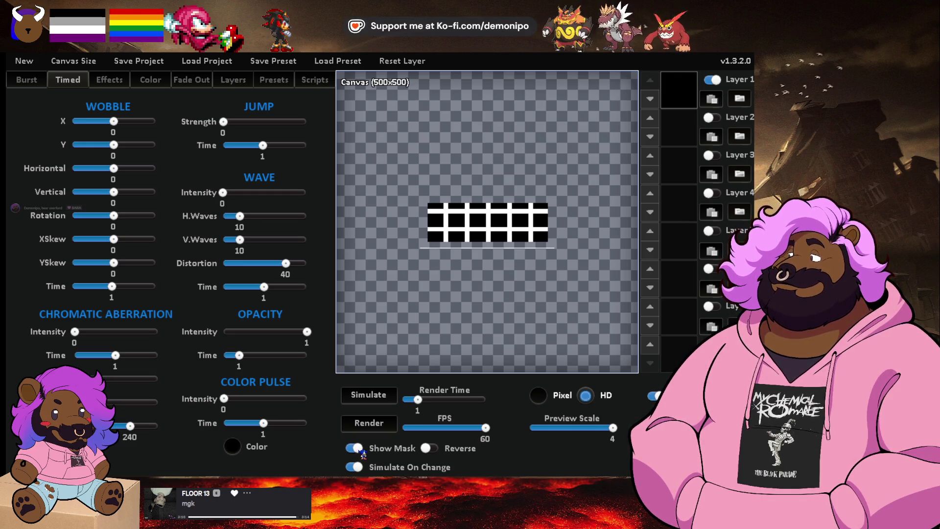
click(356, 449)
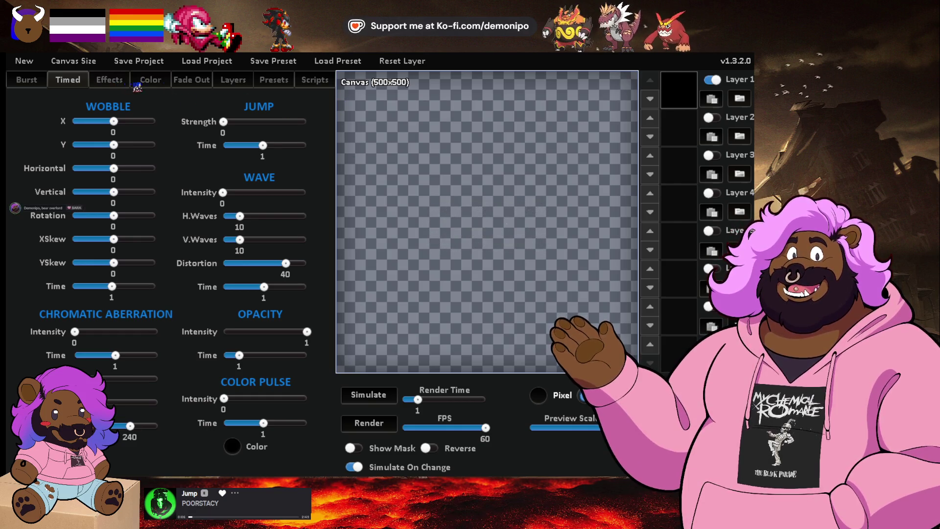
- Browse the Burst, Effects, Color, Fade Out, Scripts and Presets settings, ending on the layer properties, and replay the preview
click(36, 80)
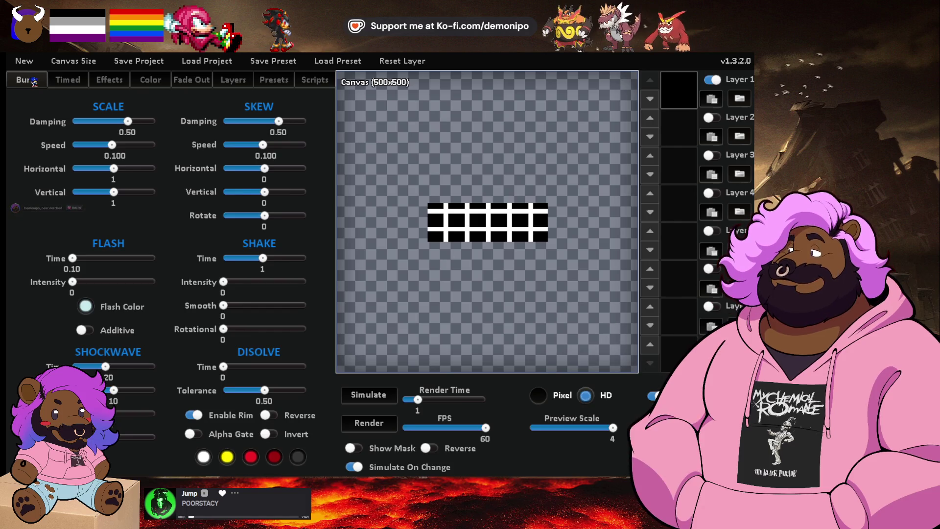
click(108, 80)
click(150, 79)
click(190, 82)
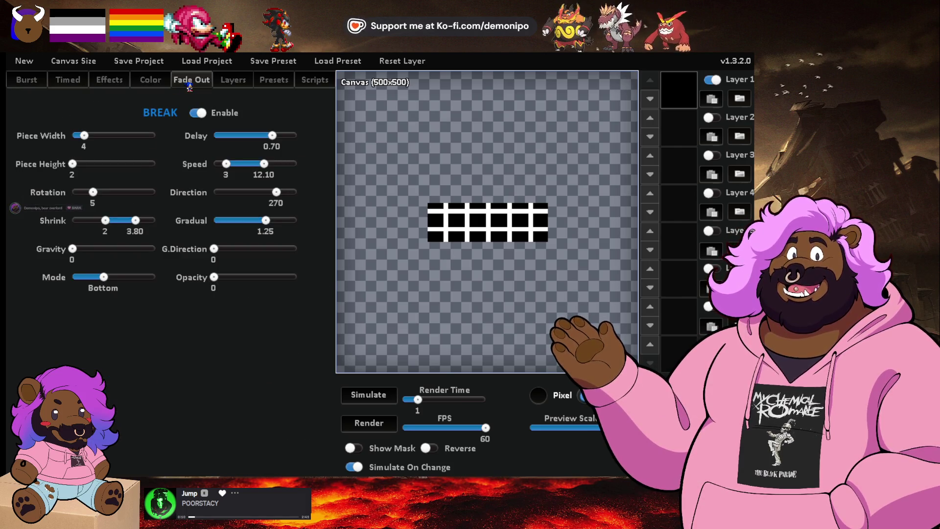
click(234, 81)
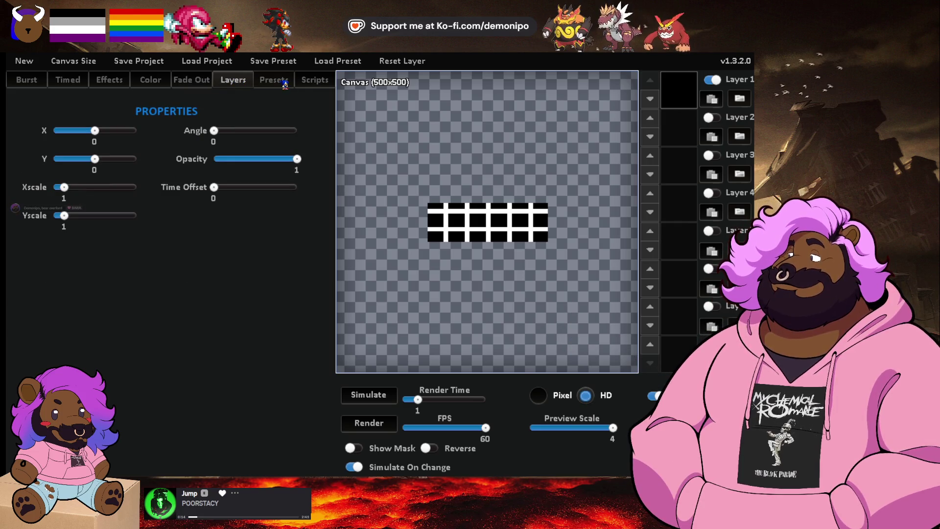
click(314, 81)
click(274, 80)
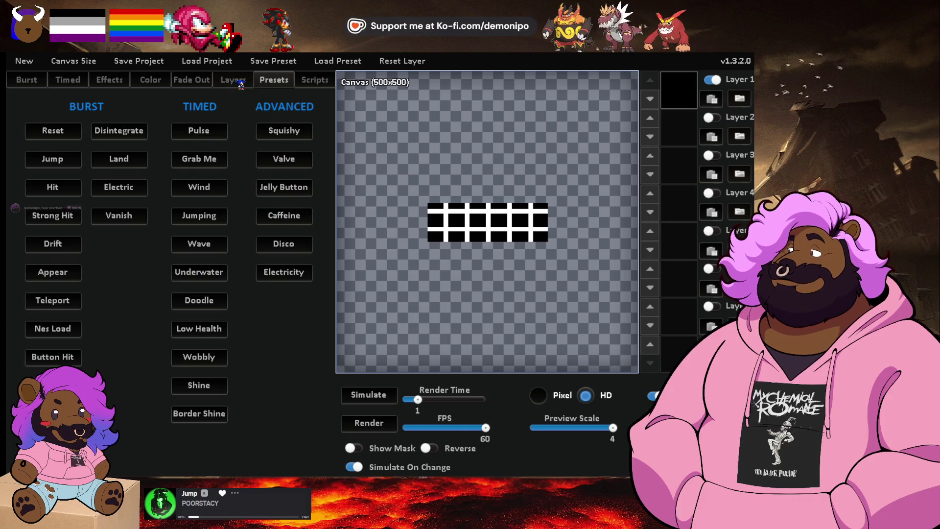
click(240, 82)
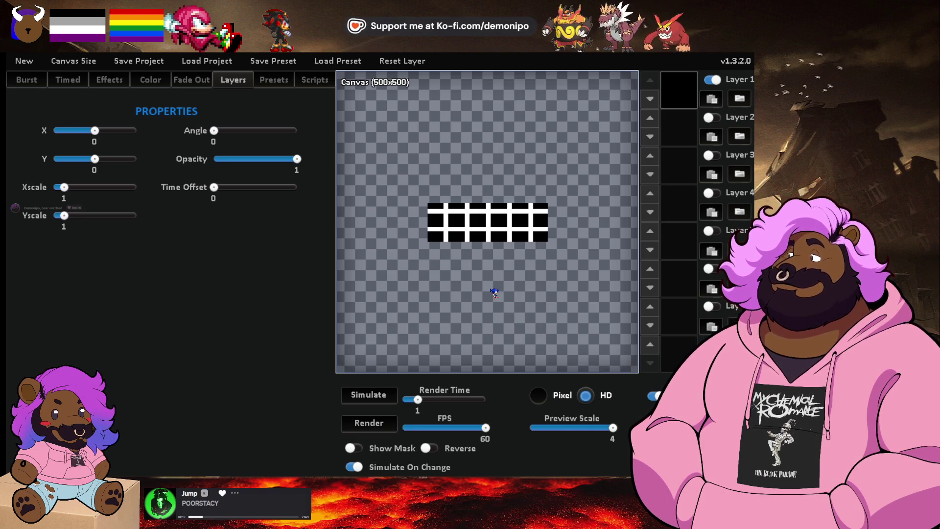
click(384, 397)
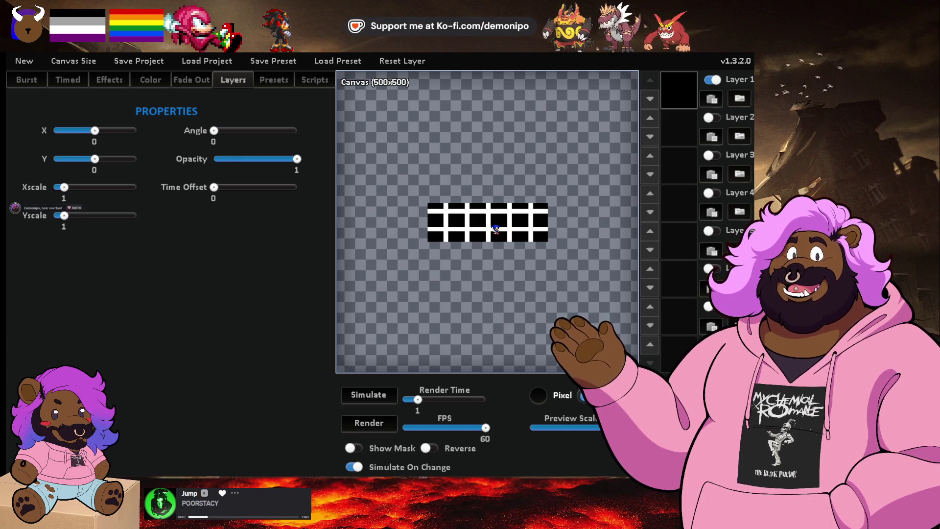
key(alt+Tab)
- Zoom in on sprTemporaryFloor in GameMaker, undoing a stray painted pixel, then return to Juice FX
click(221, 230)
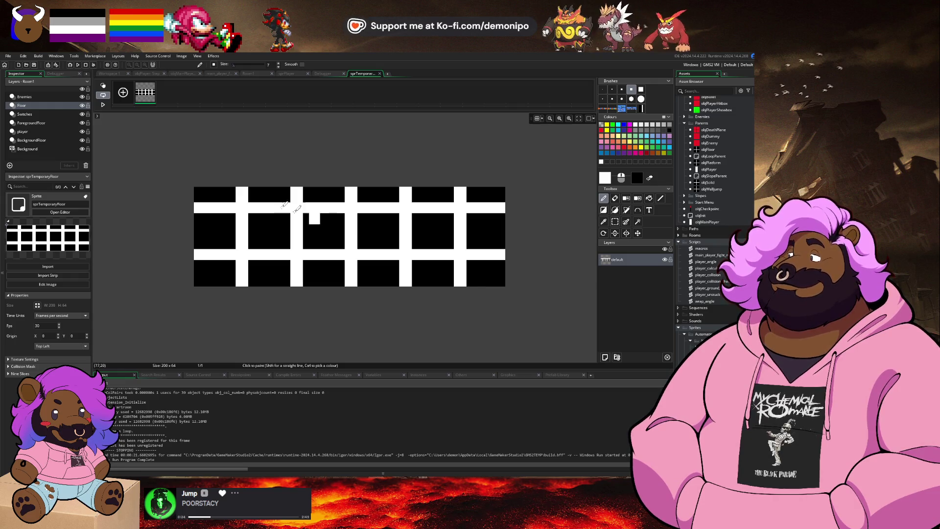
click(250, 229)
key(ctrl+z)
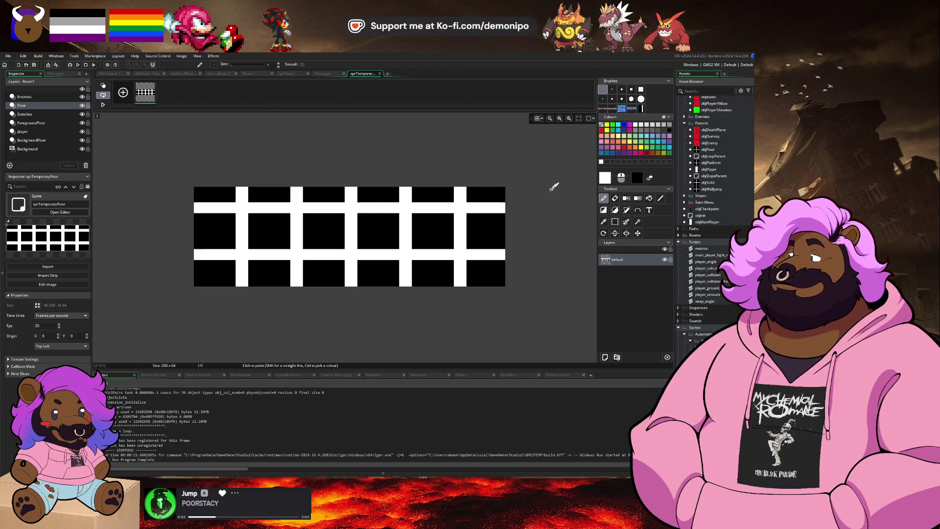
click(651, 178)
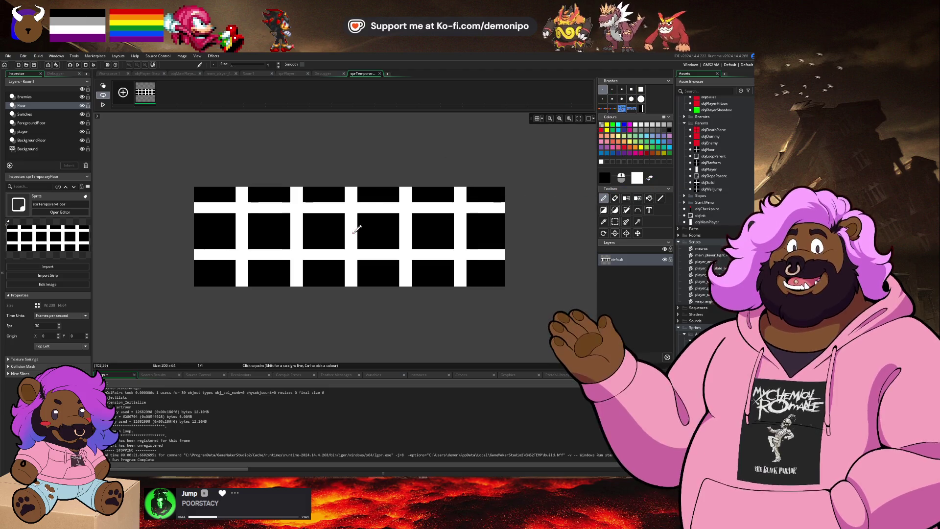
scroll(352, 234, up, 5)
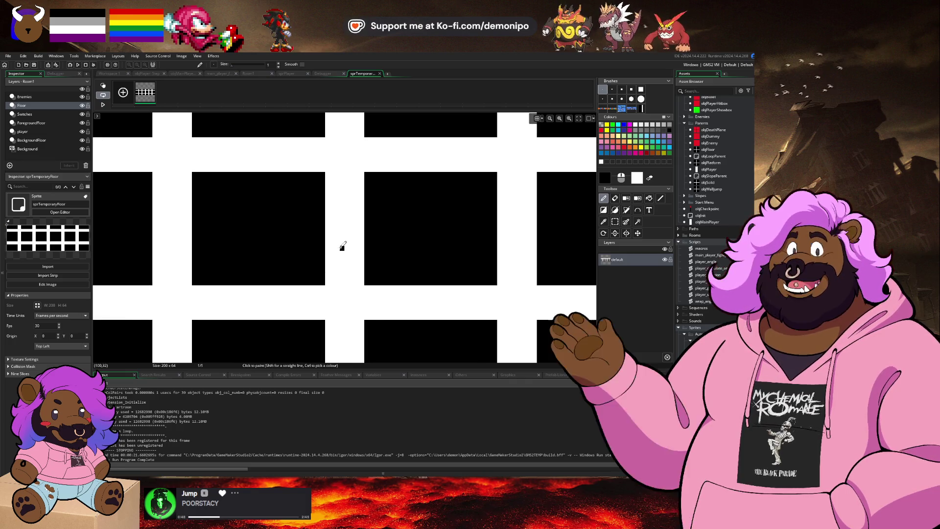
key(alt+Tab)
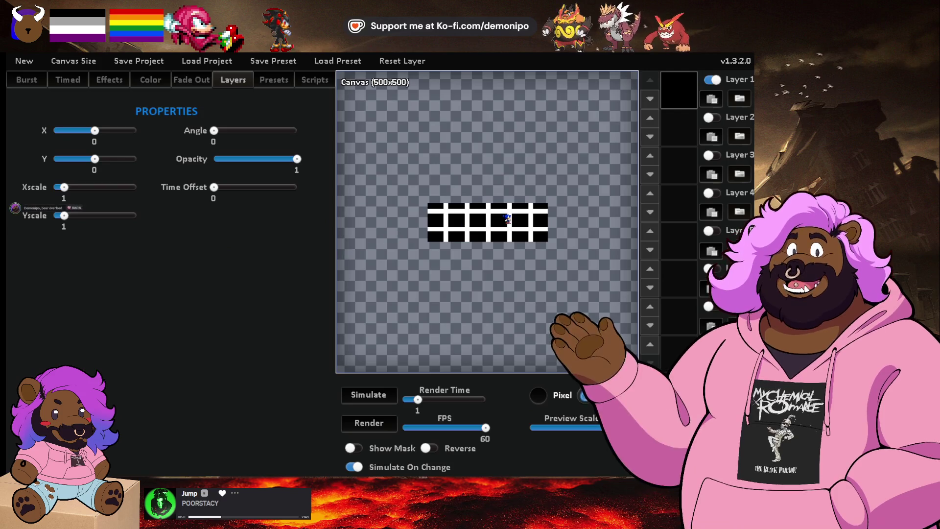